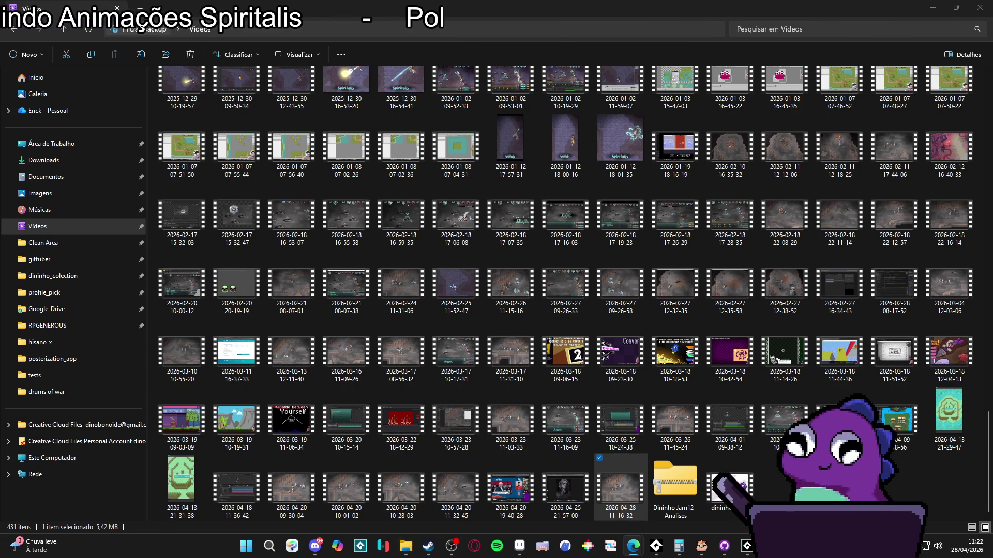
Minimize the Videos File Explorer window so the GameMaker sequence editor is in front.
left_click(933, 7)
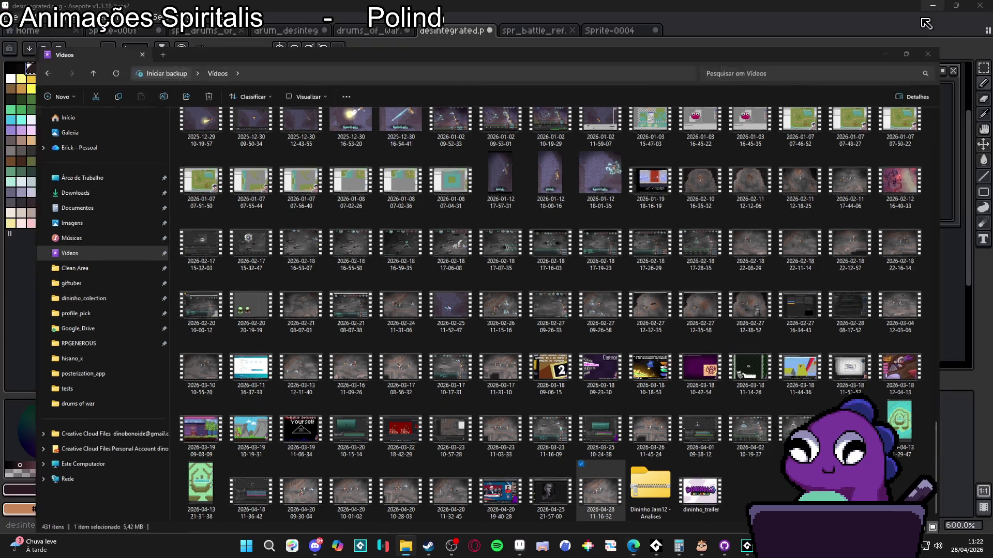
left_click(954, 5)
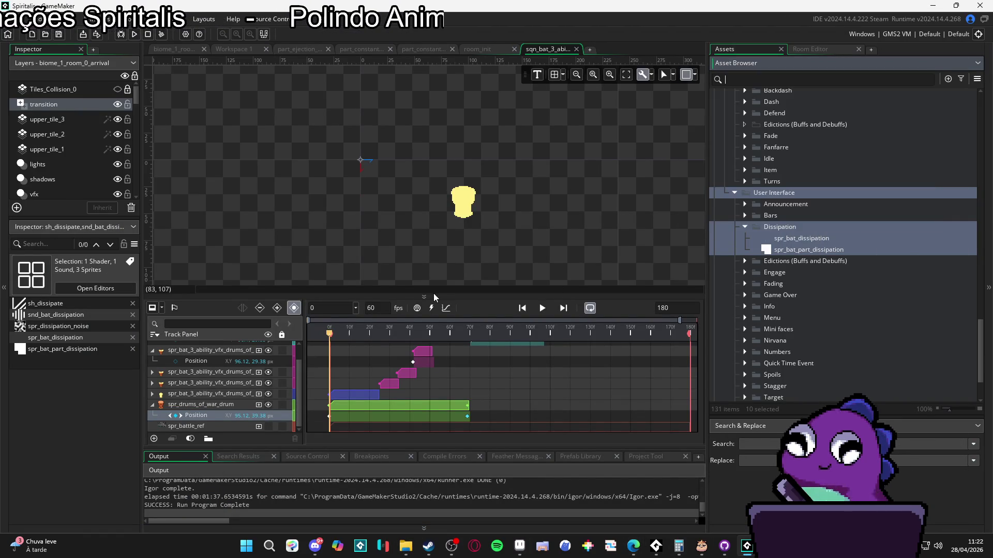
Play back the bat ability sequence preview, then switch over to Discord.
left_click(542, 308)
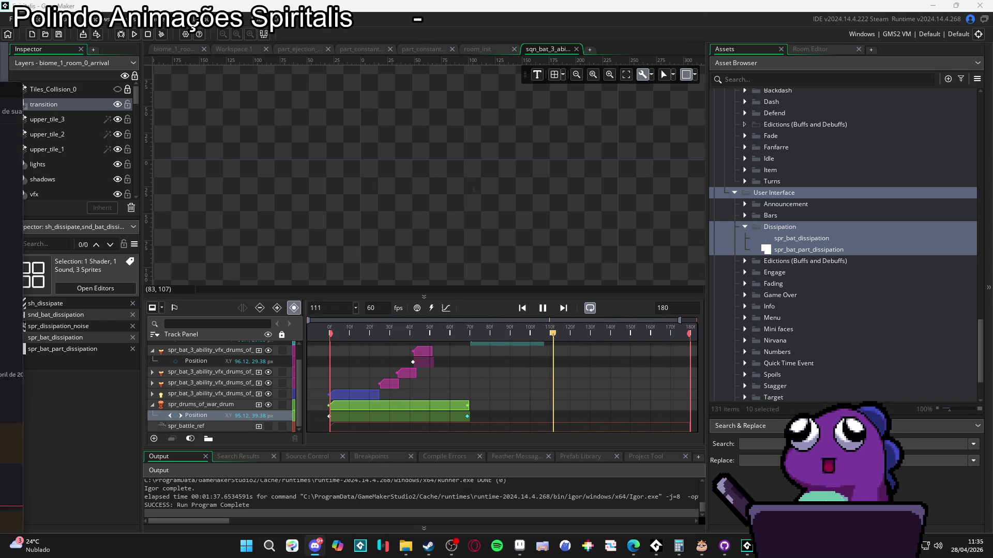
left_click(315, 546)
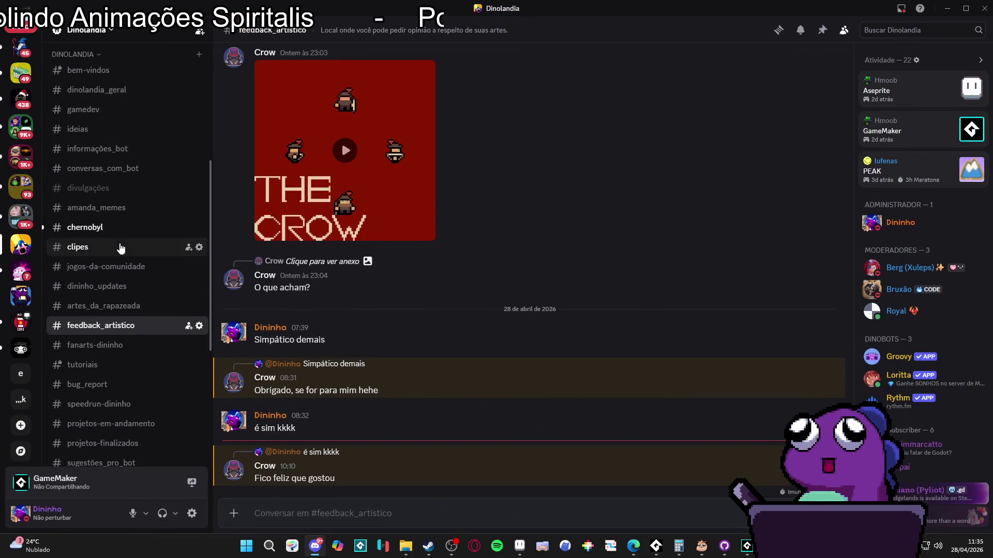
Browse #chernobyl and view the shared drink-can photo full size, then close it.
left_click(104, 228)
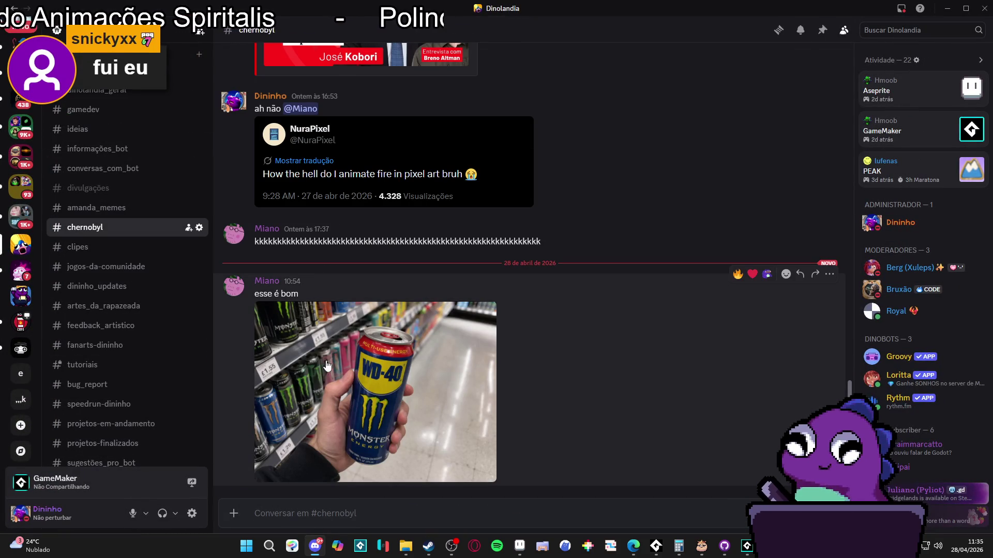
left_click(381, 375)
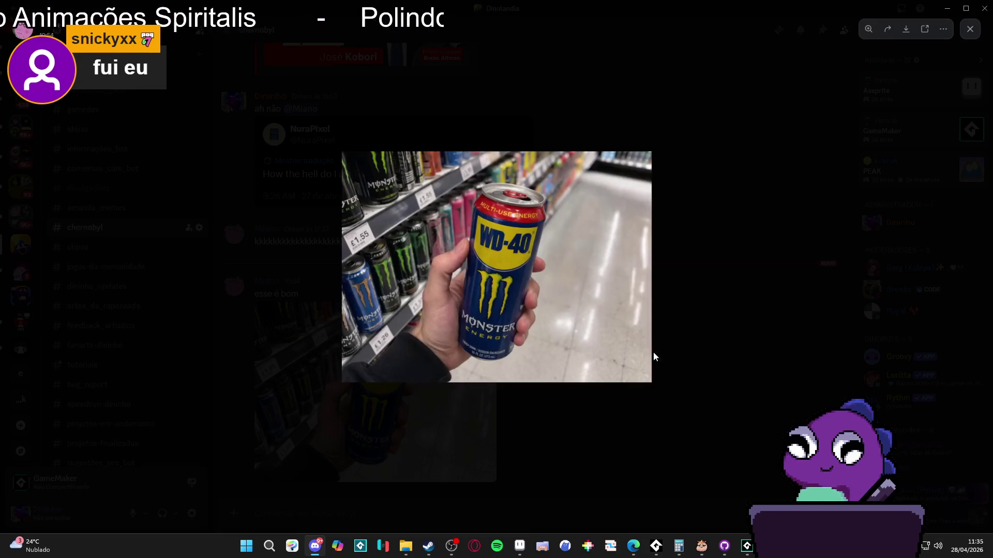
left_click(694, 287)
scroll(124, 294, "down", 5)
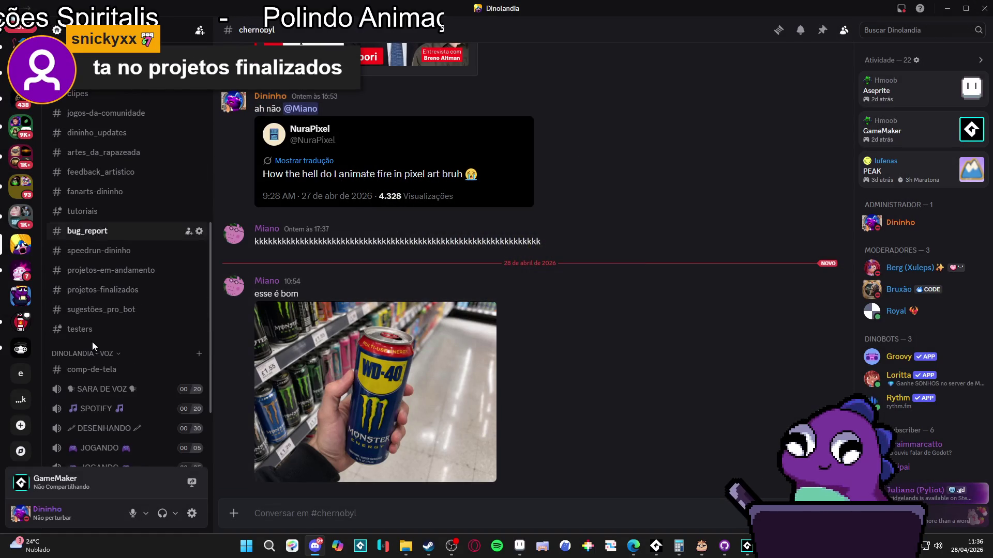
left_click(125, 290)
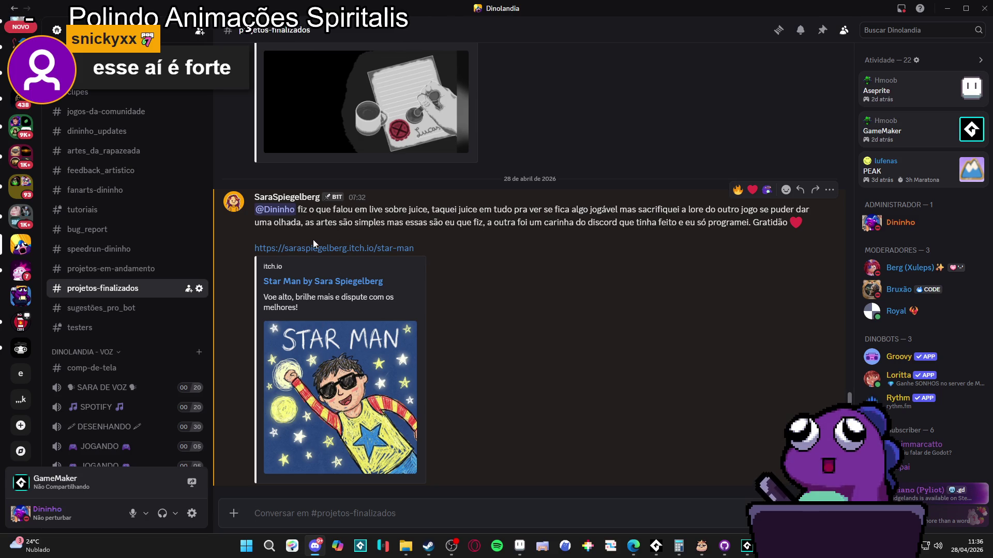
scroll(312, 240, "up", 5)
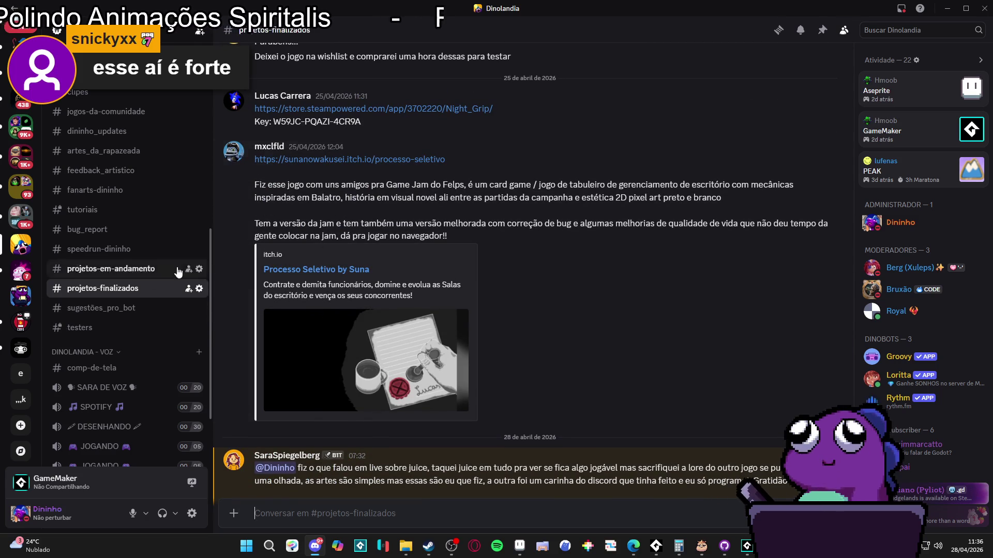
scroll(333, 291, "down", 5)
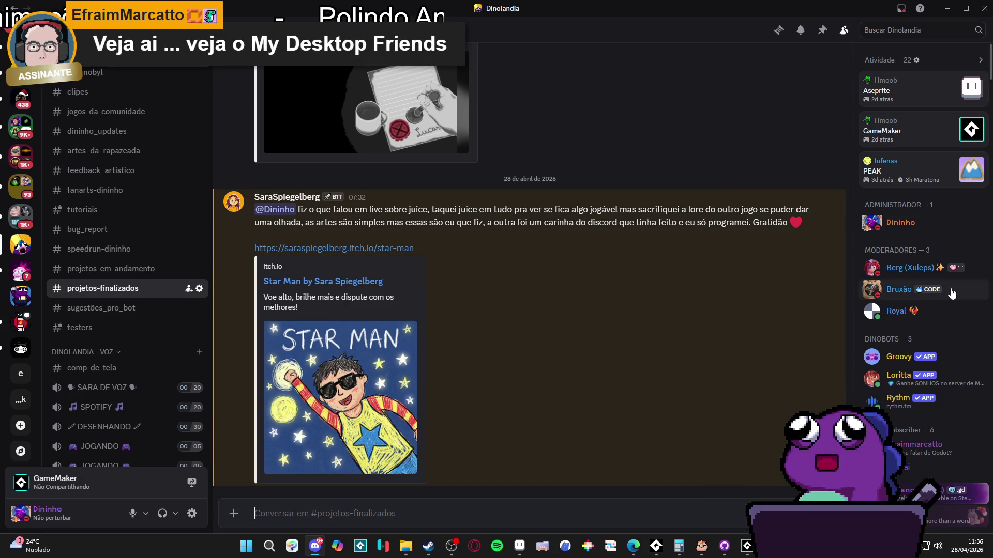
scroll(573, 288, "up", 6)
scroll(573, 288, "down", 6)
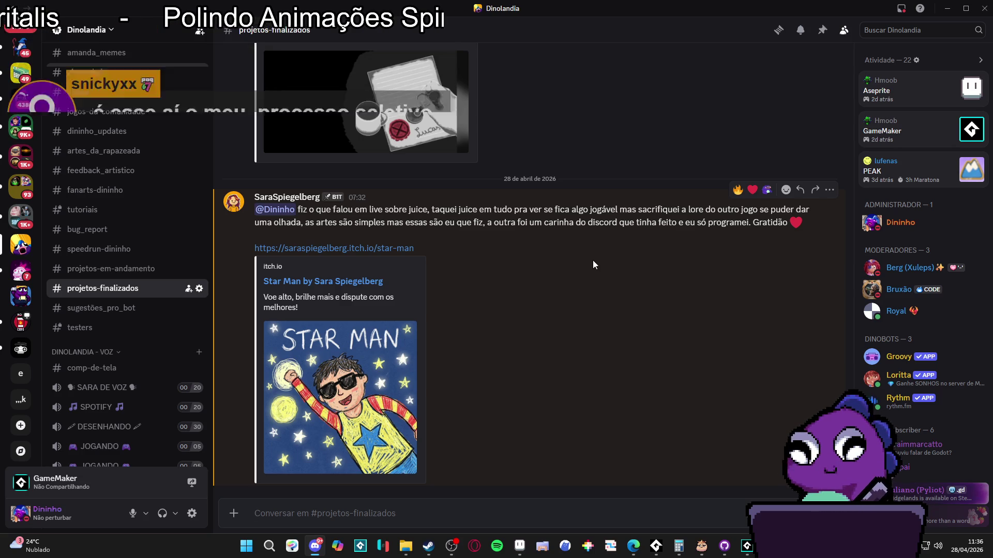
scroll(593, 264, "up", 4)
scroll(594, 260, "up", 3)
scroll(364, 243, "down", 5)
scroll(367, 212, "up", 5)
left_click(374, 211)
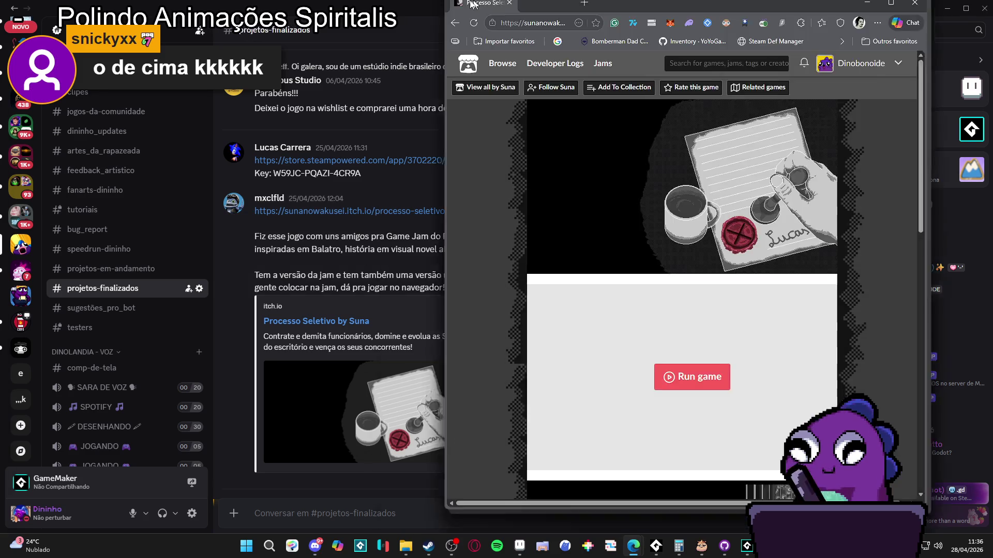
double_click(472, 4)
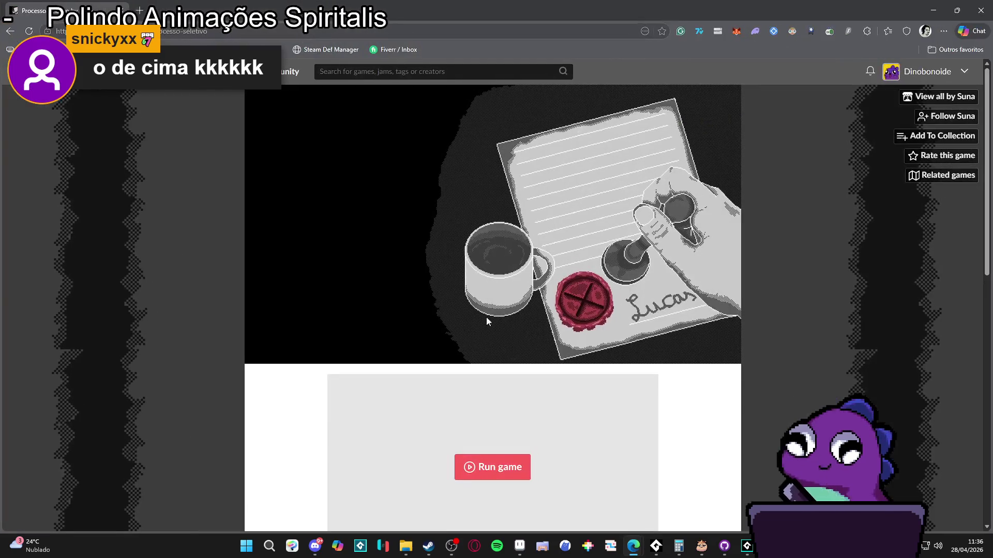
Run Processo Seletivo from its itch.io page and switch the game to fullscreen.
scroll(535, 356, "down", 4)
scroll(535, 344, "up", 1)
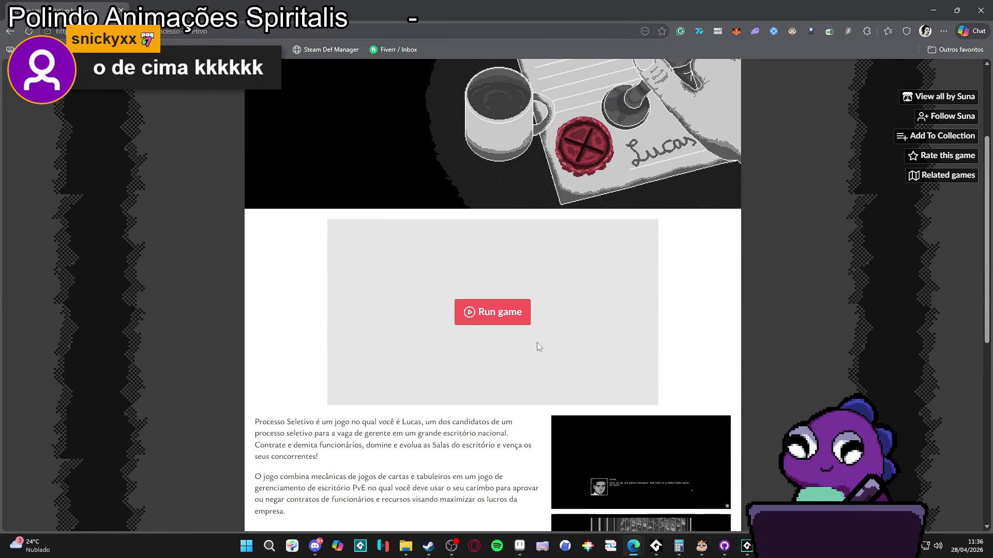
scroll(536, 344, "down", 2)
left_click(508, 216)
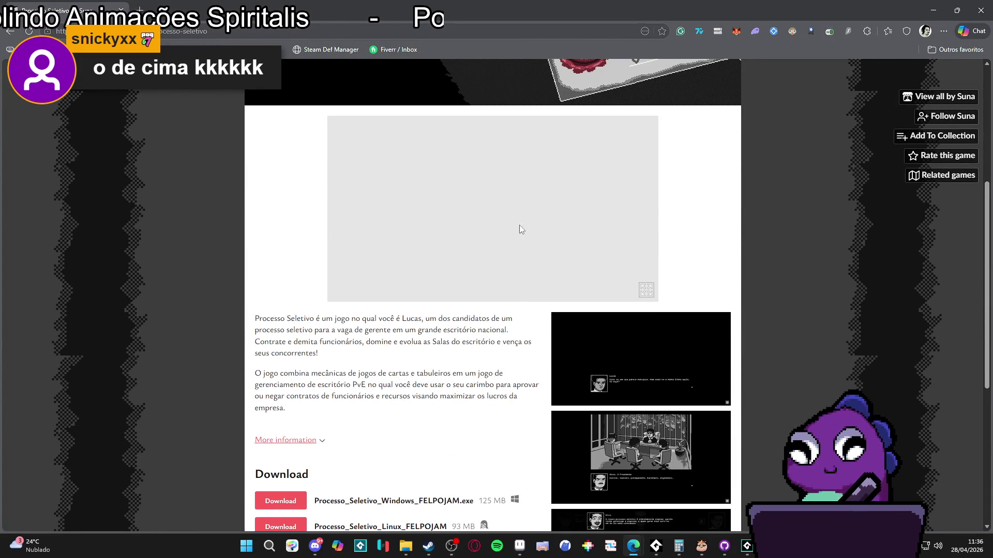
left_click(656, 295)
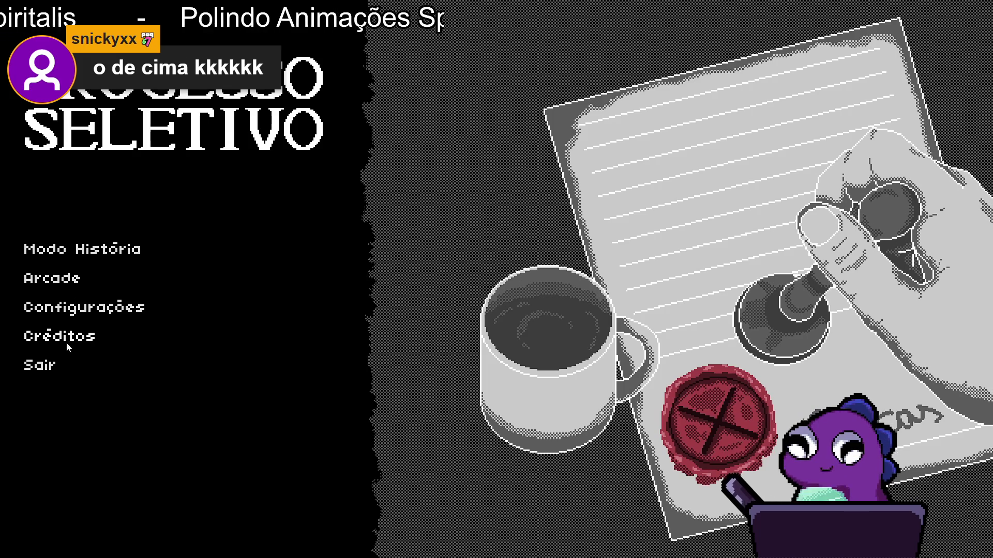
Lower the volume in Configurações, return to the menu, and start Modo História.
left_click(100, 304)
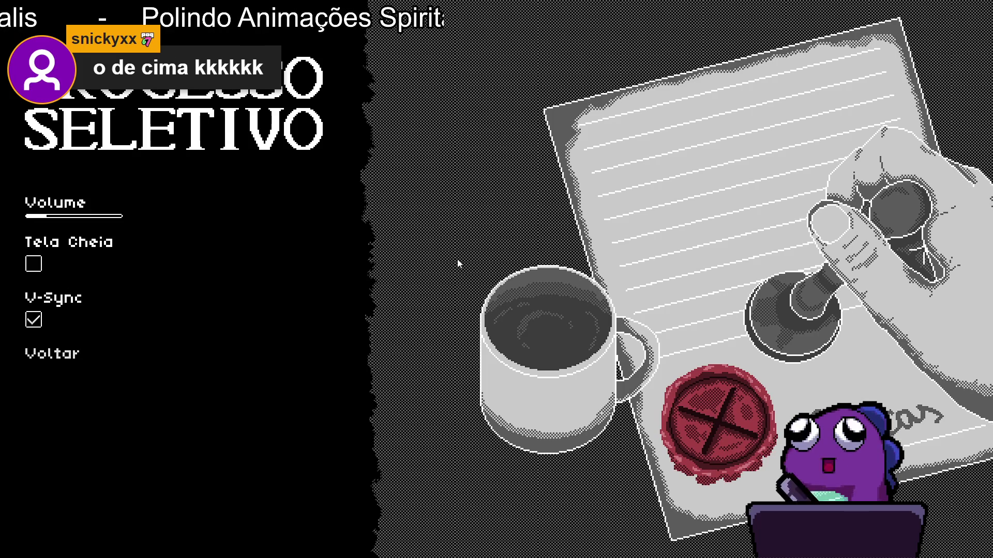
left_click_drag(41, 217, 32, 219)
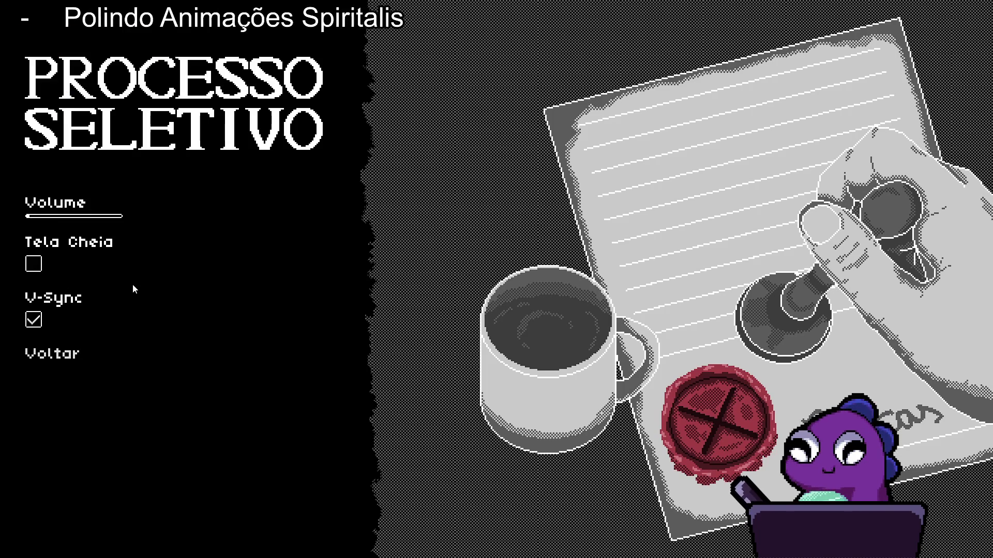
left_click(73, 355)
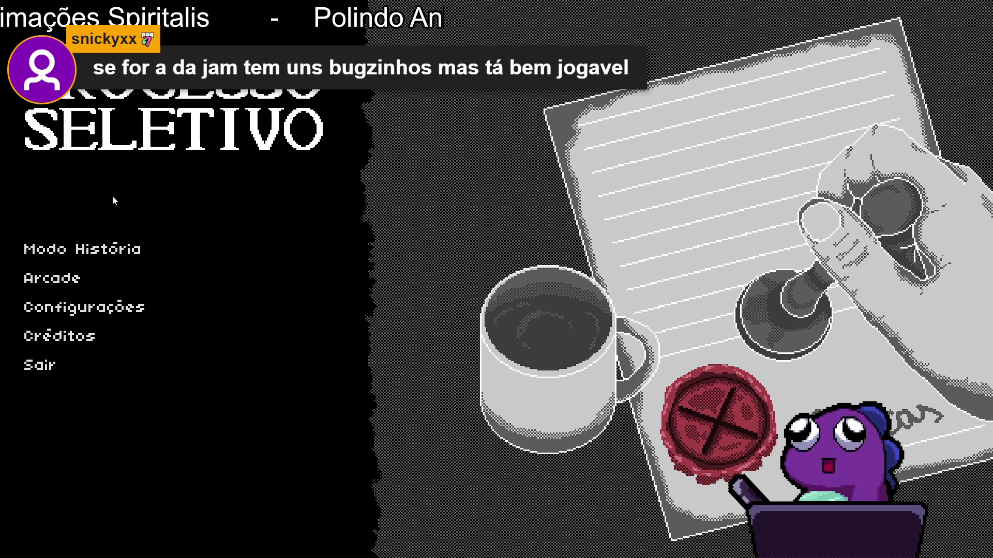
left_click(91, 255)
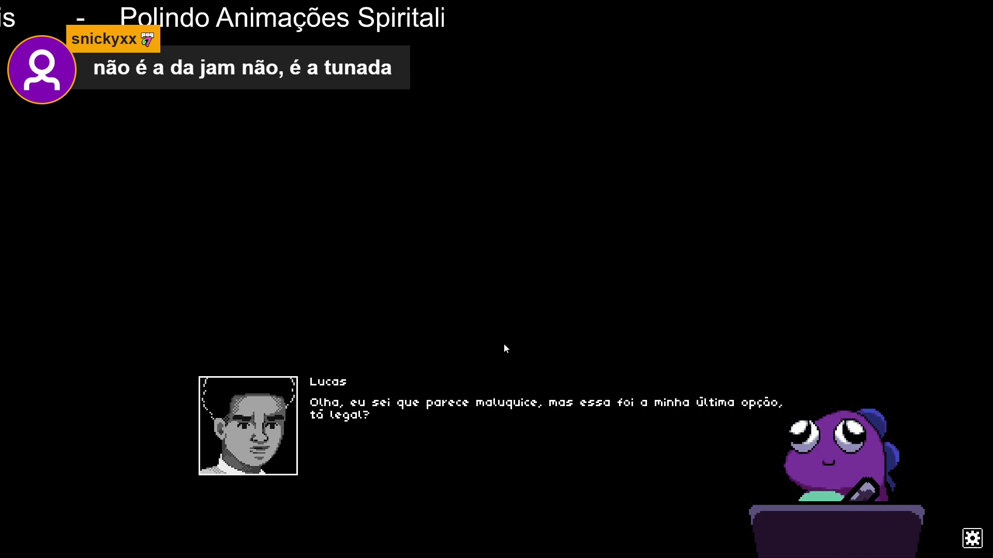
Advance Lucas's opening dialogue until the office scene appears.
left_click(538, 412)
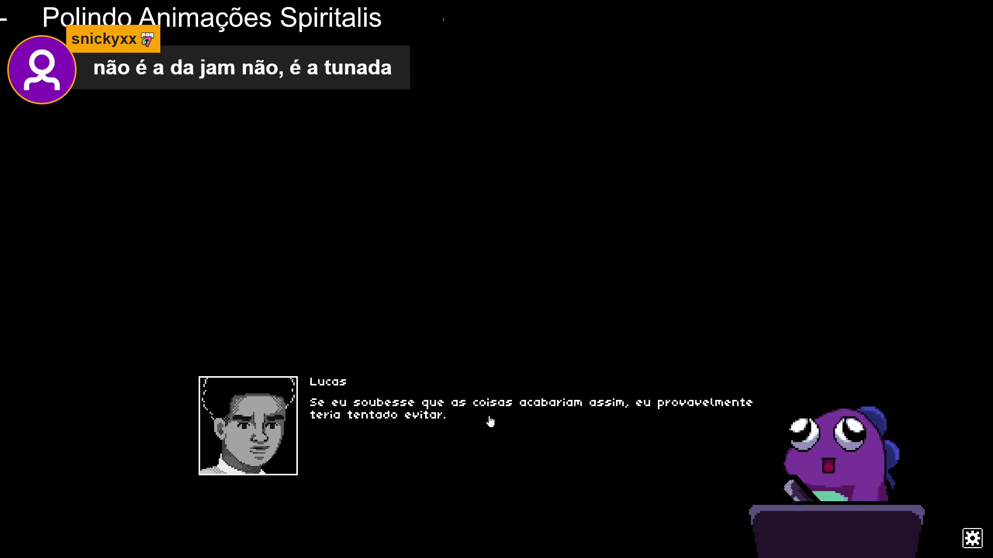
left_click(515, 425)
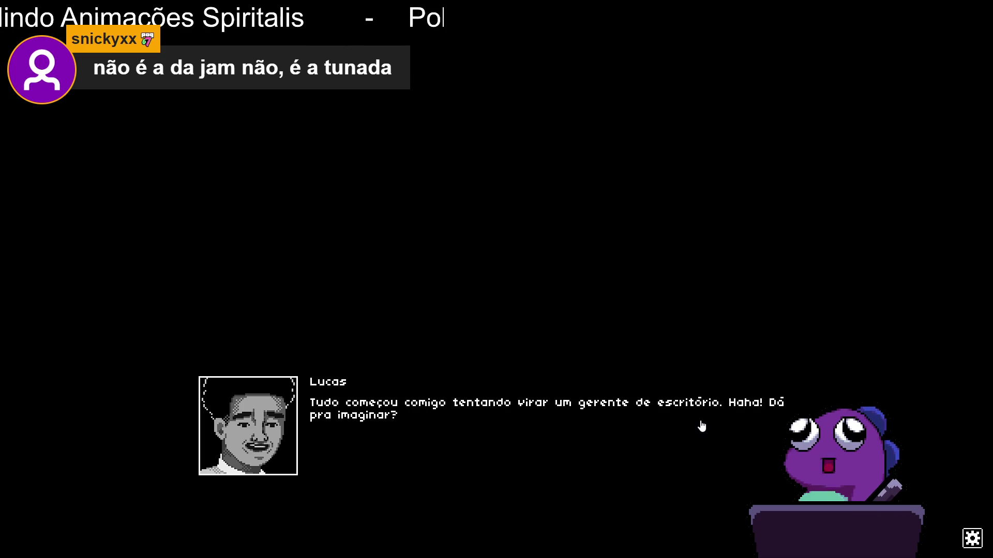
left_click(589, 417)
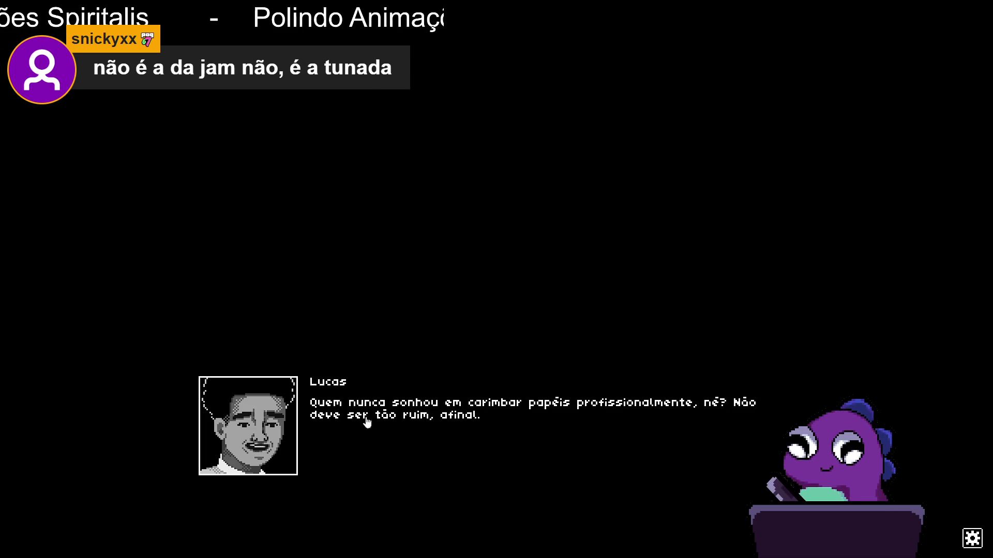
left_click(487, 433)
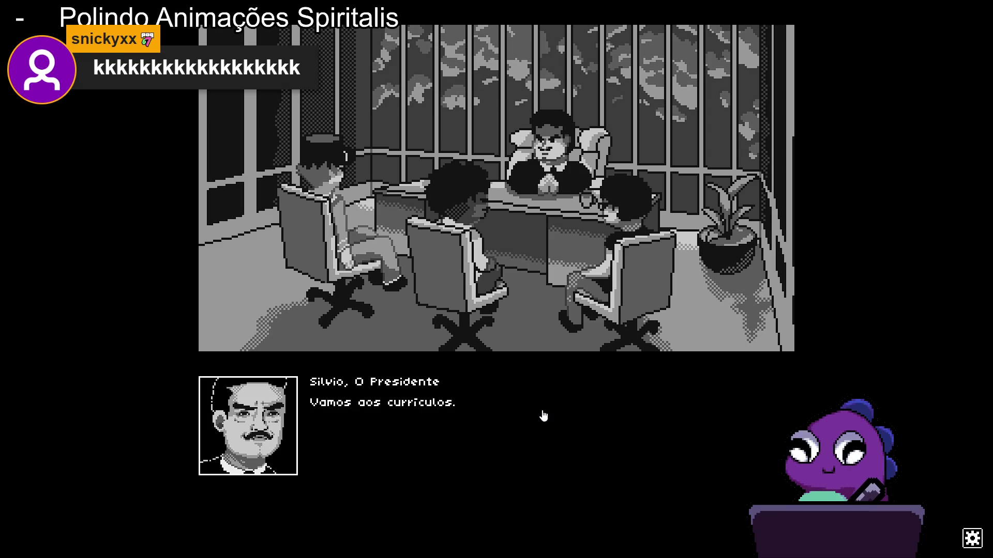
Advance the president's review of Kenji's résumé through Kenji's waking-up reply to Gutenberg.
left_click(515, 414)
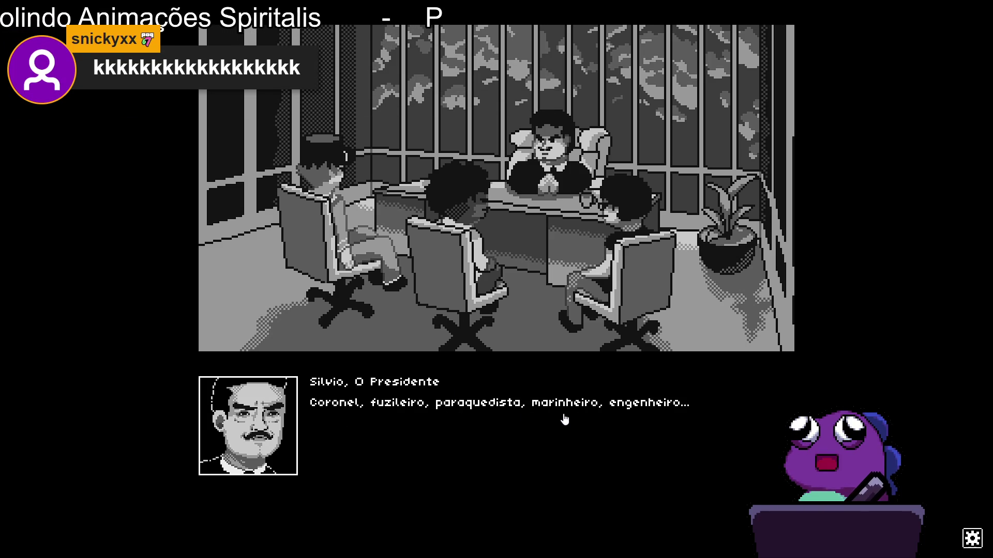
left_click(466, 427)
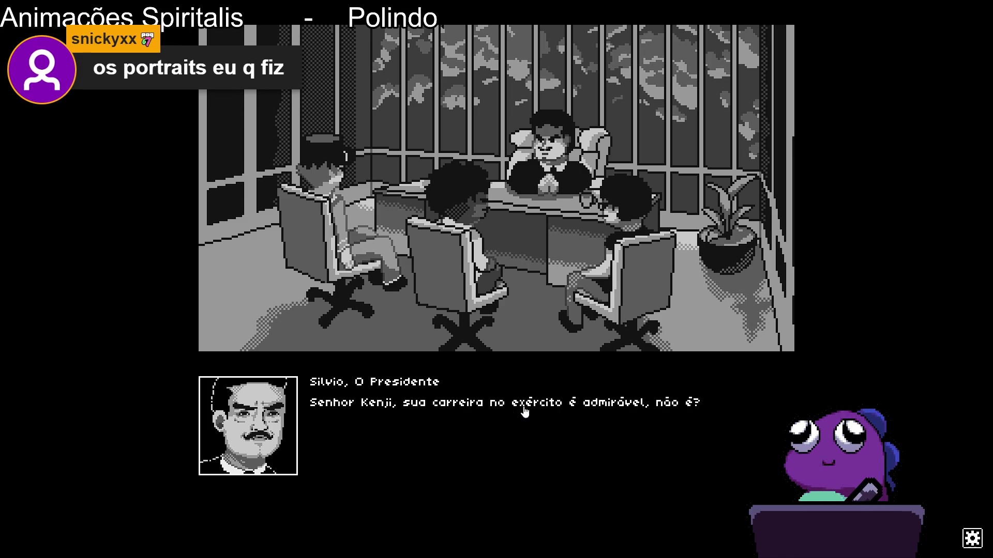
left_click(634, 413)
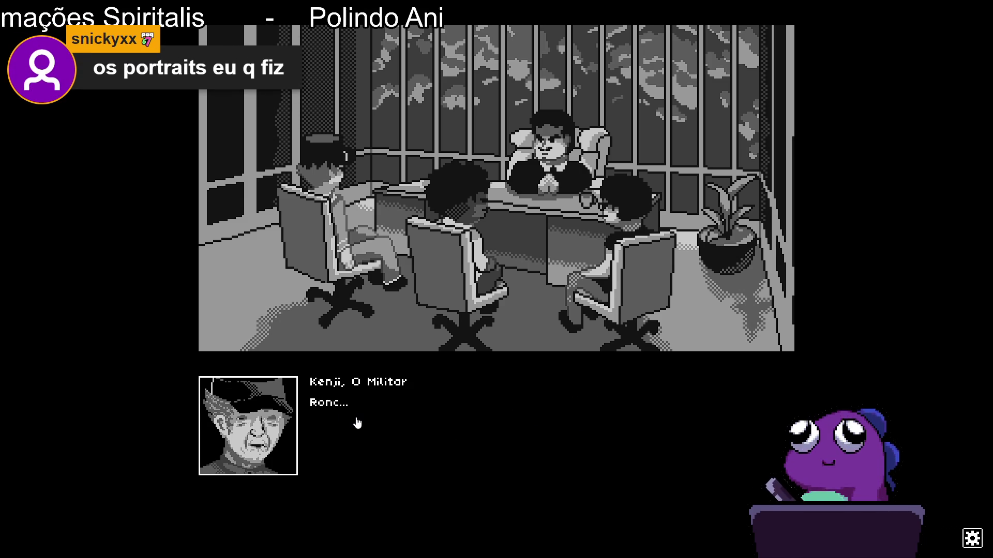
left_click(362, 420)
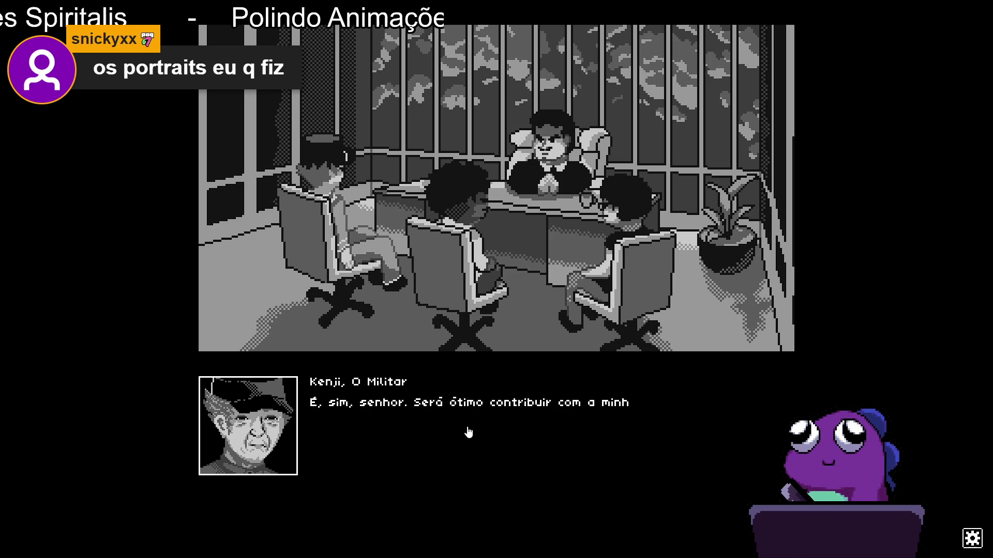
left_click(631, 422)
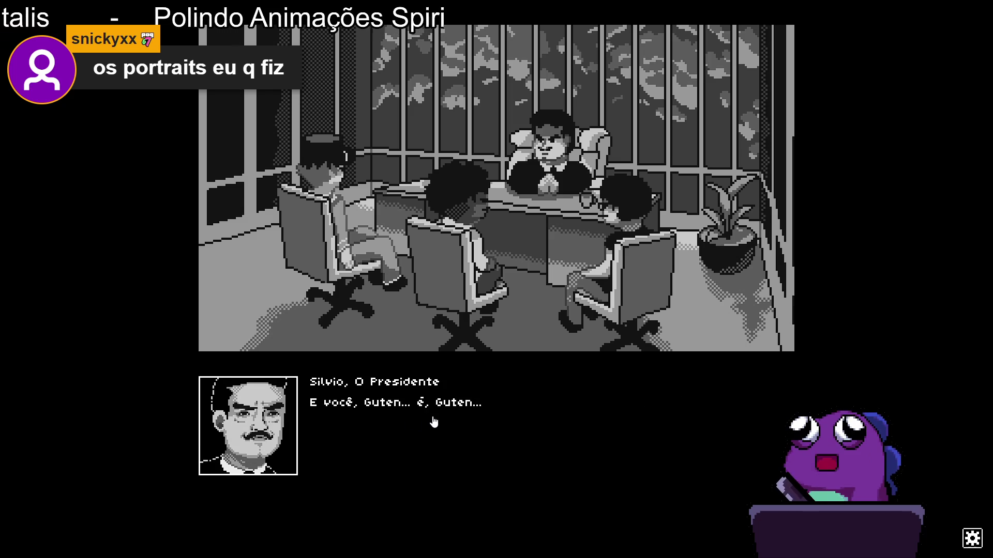
left_click(434, 422)
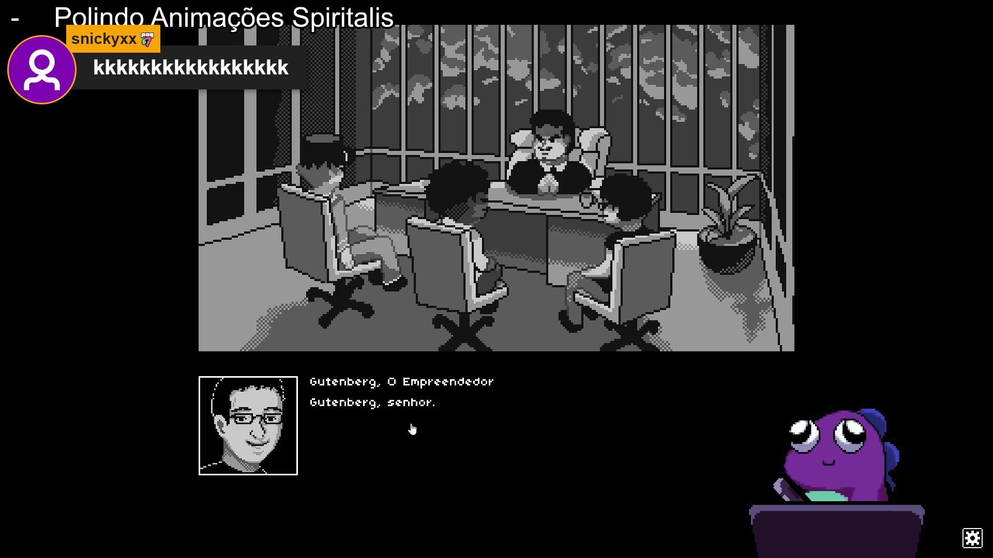
Advance Gutenberg's exchange about the press and his startups until the president turns to Lucas's résumé.
left_click(414, 429)
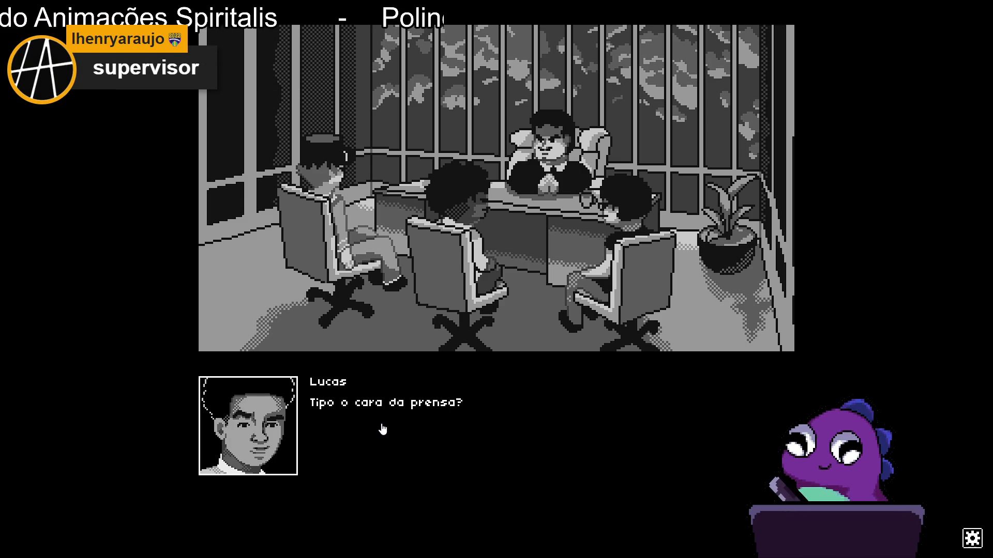
left_click(397, 422)
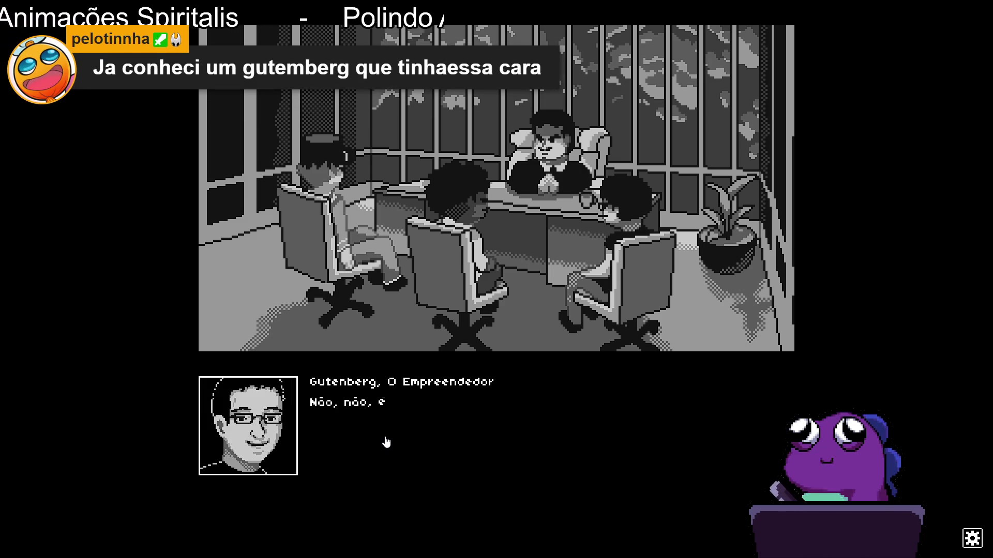
left_click(471, 429)
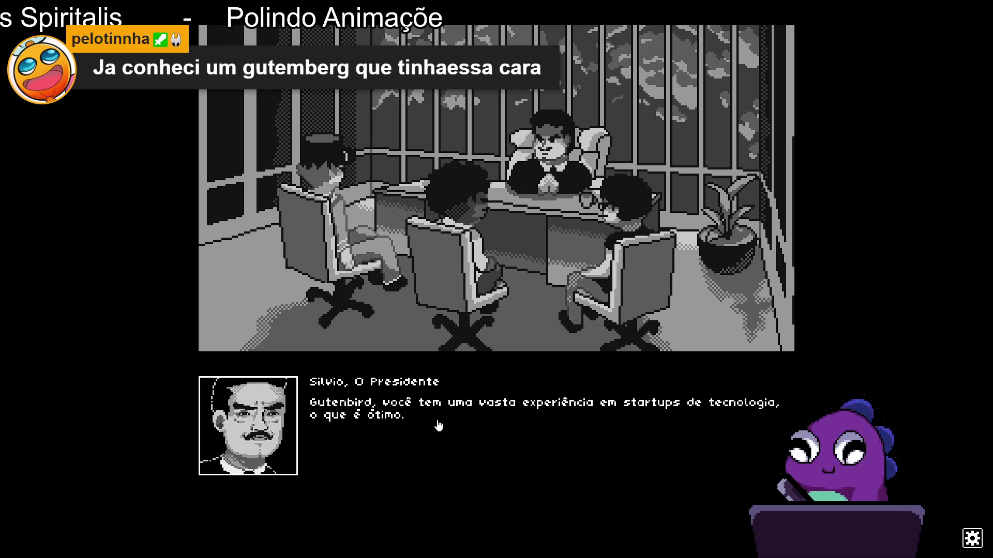
left_click(440, 425)
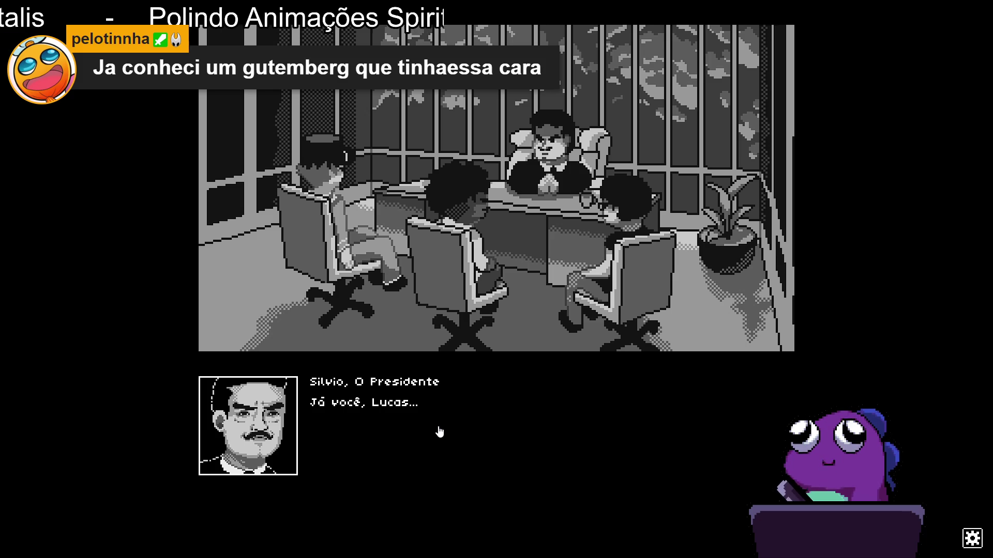
left_click(440, 431)
left_click(402, 434)
left_click(402, 434)
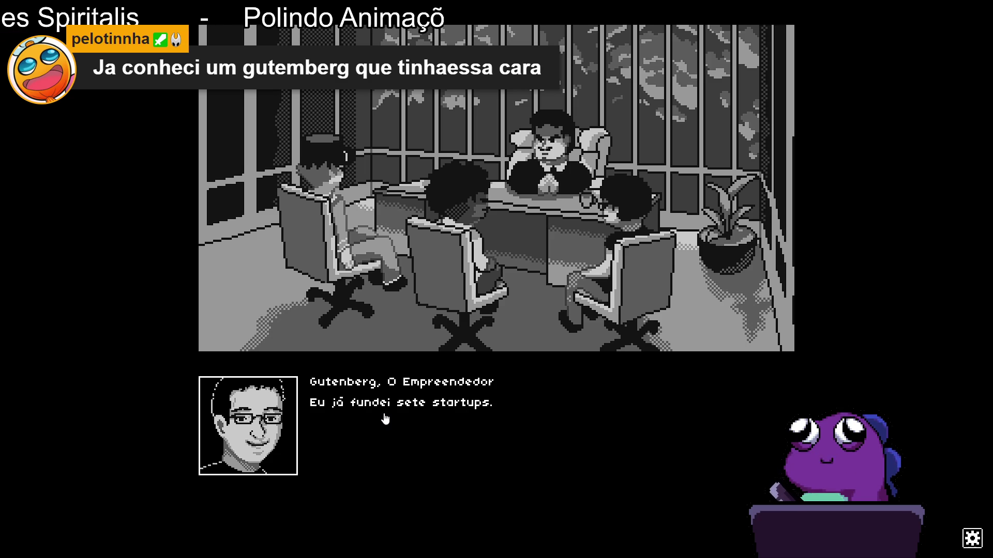
left_click(399, 442)
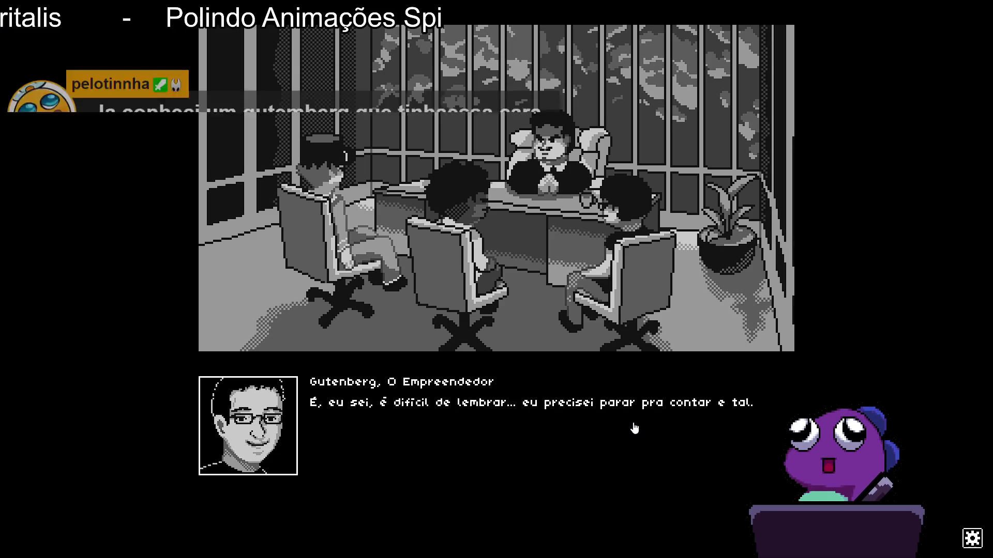
left_click(403, 436)
left_click(403, 436)
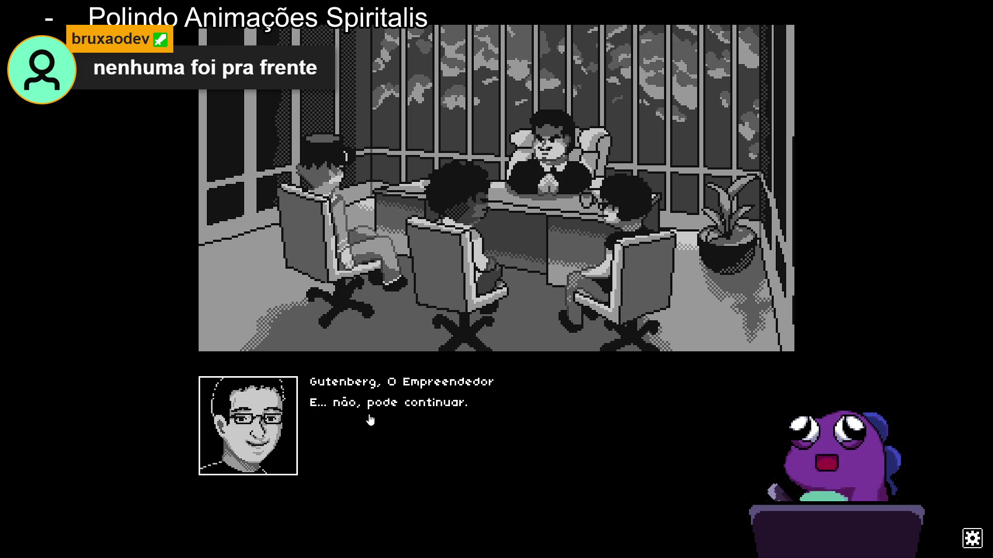
left_click(421, 425)
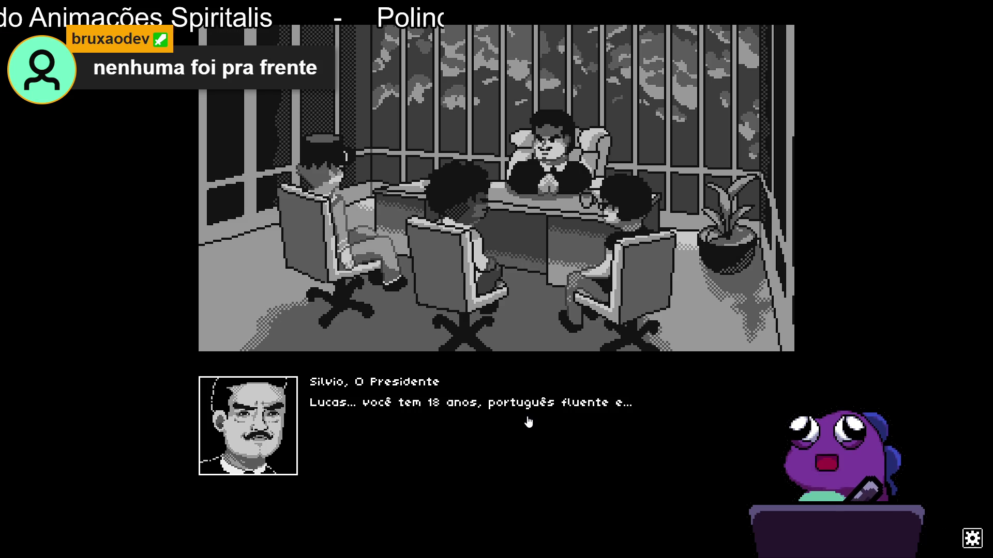
Lower the system volume and advance Lucas's age and degree lines to the president's benefits speech.
key("XF86AudioLowerVolume")
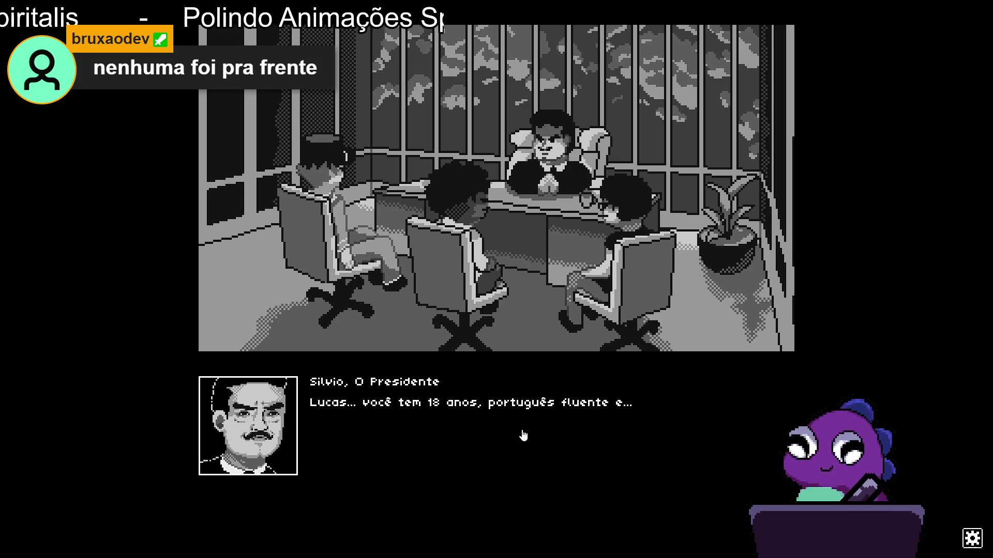
left_click(523, 436)
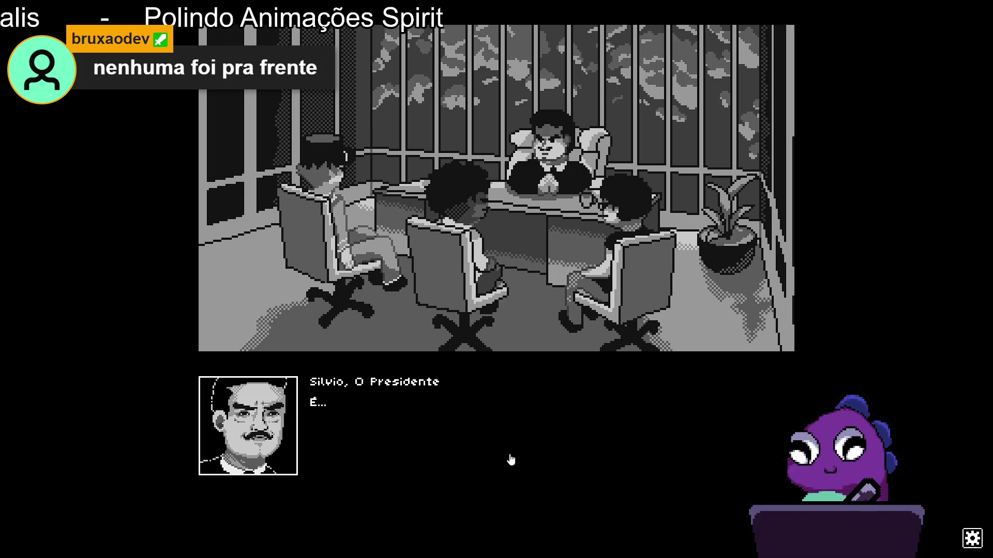
left_click(510, 460)
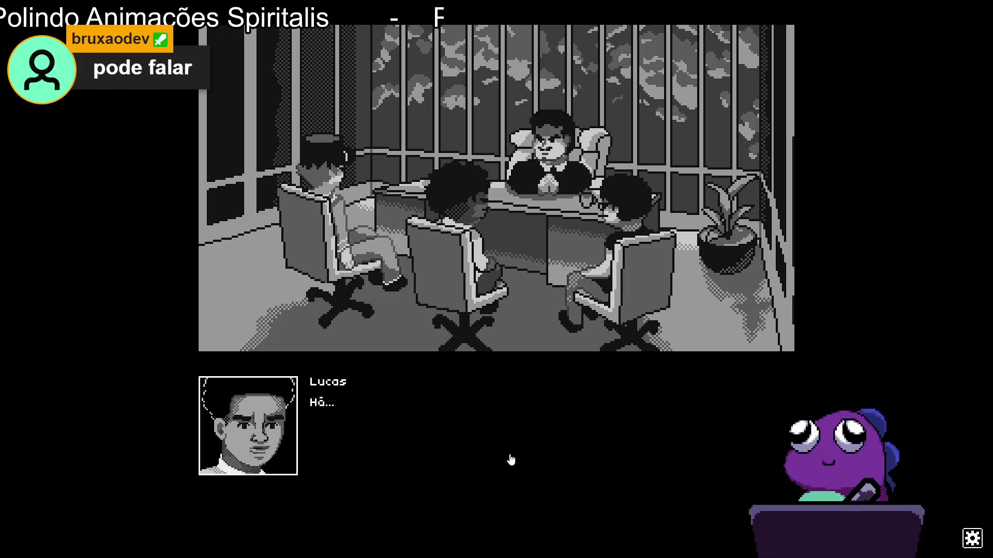
left_click(510, 459)
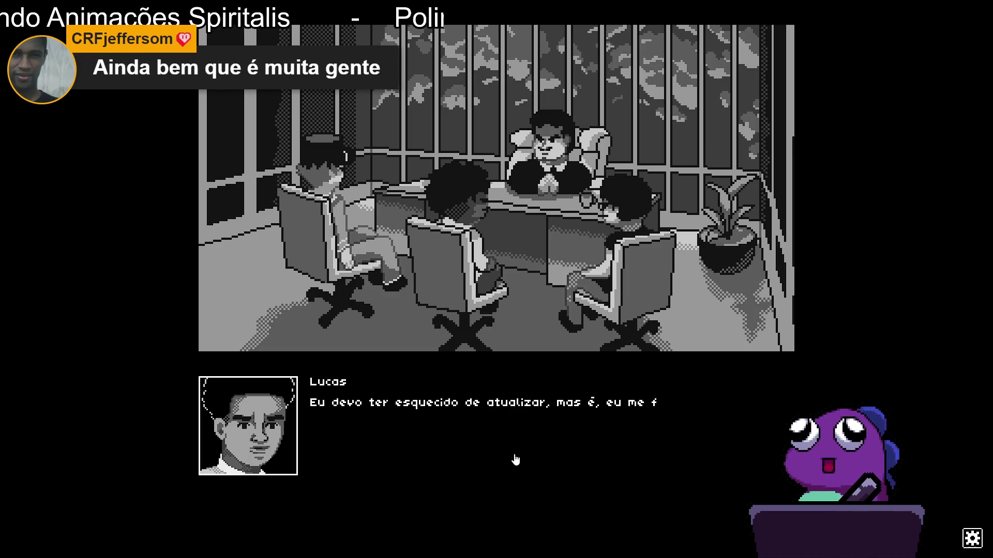
left_click(515, 459)
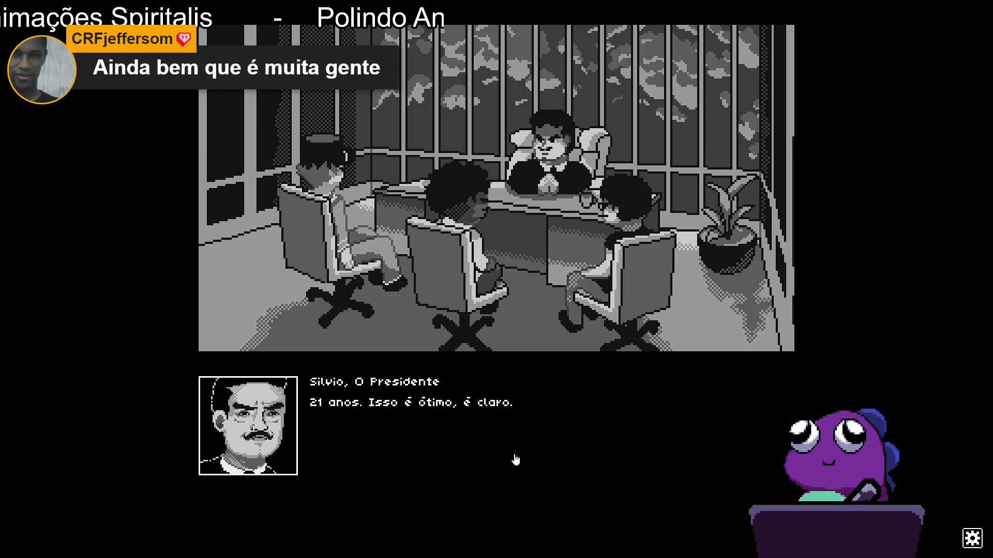
left_click(515, 460)
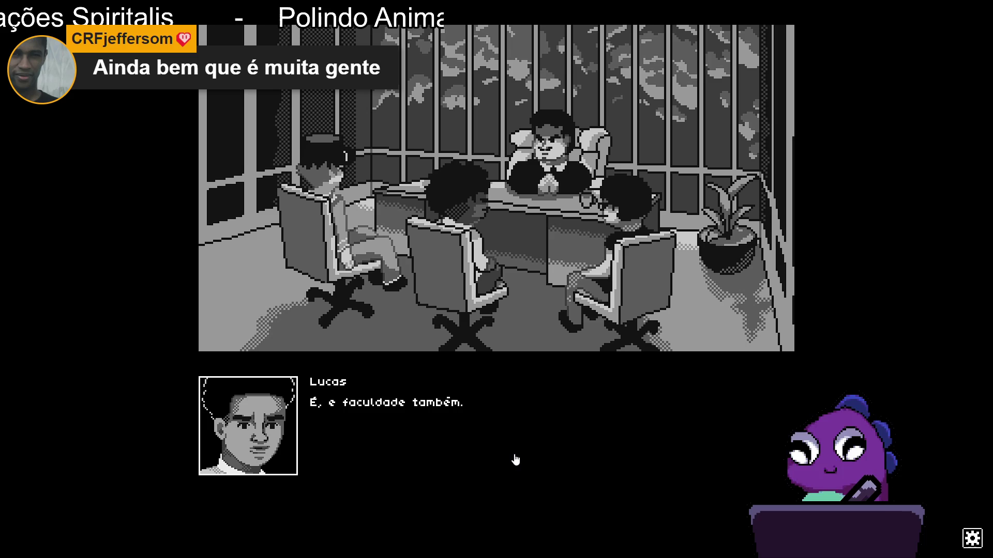
left_click(520, 459)
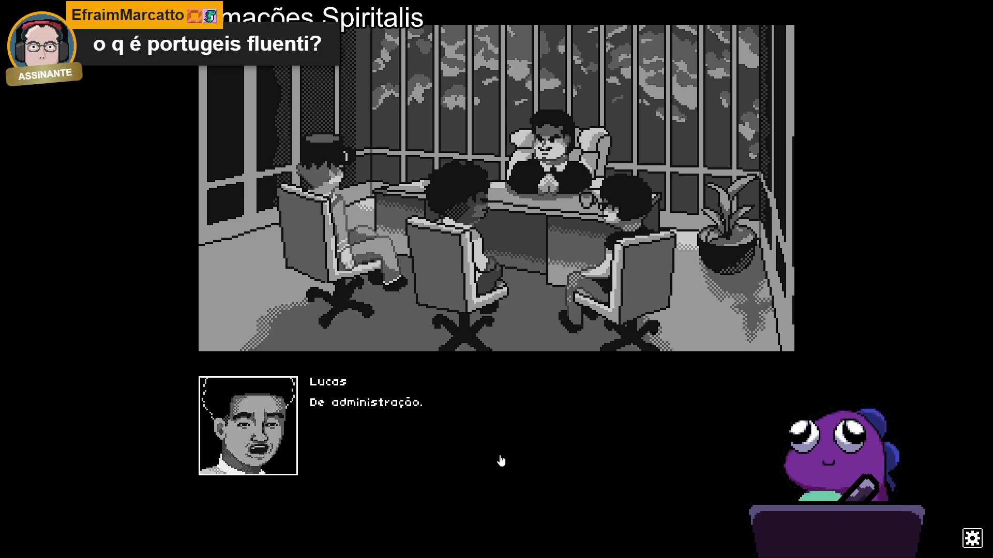
left_click(507, 458)
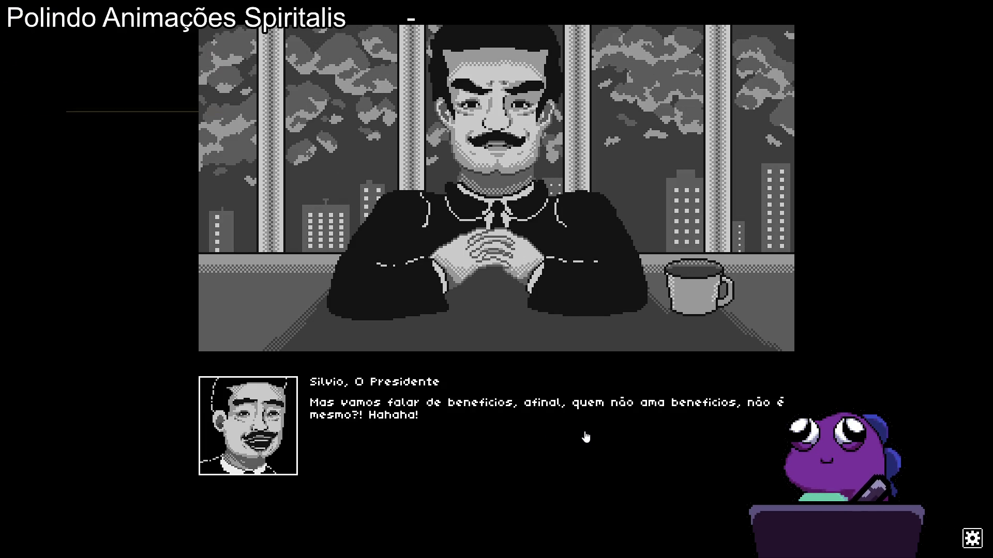
Advance the benefits talk through Kenji's health-insurance question and the remote-work suggestion.
left_click(596, 437)
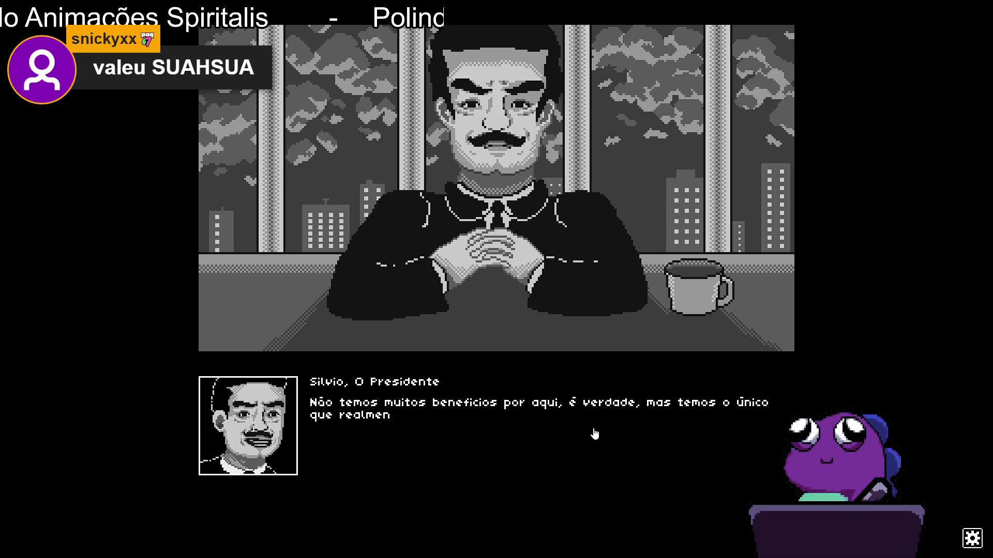
left_click(584, 419)
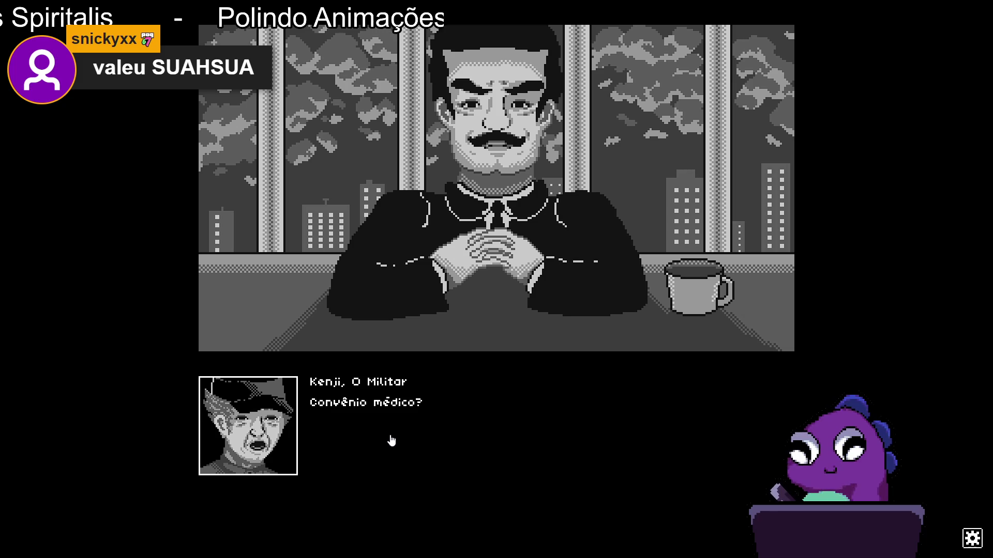
left_click(392, 440)
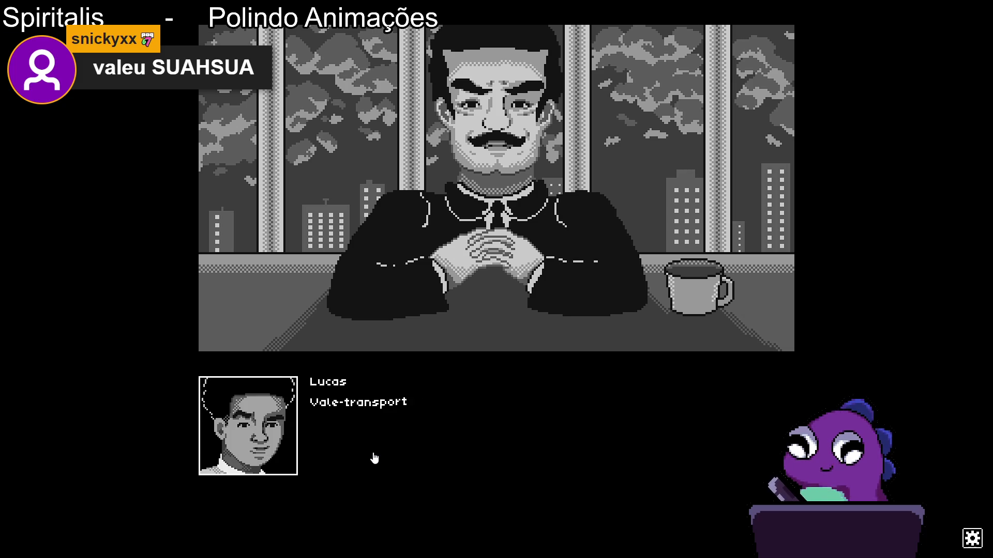
left_click(415, 439)
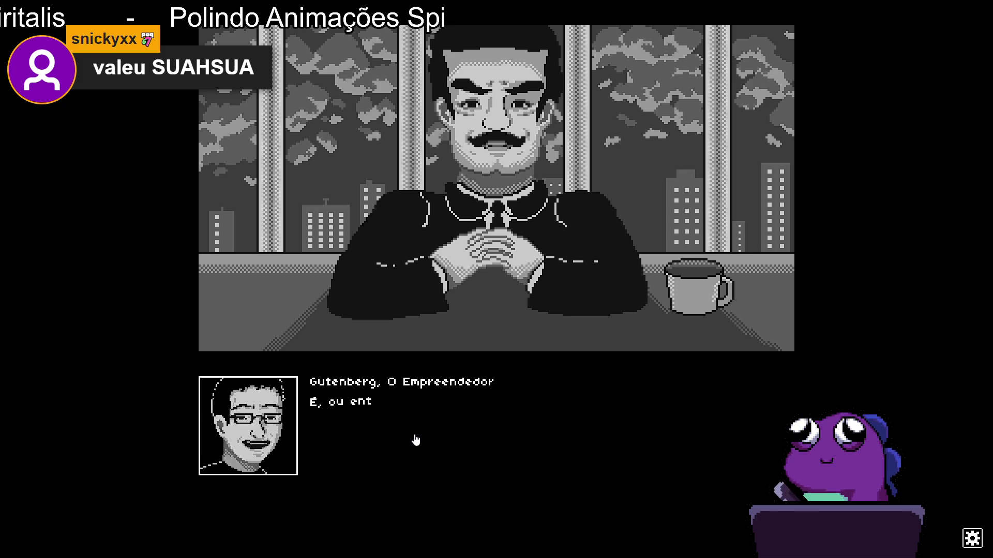
left_click(368, 427)
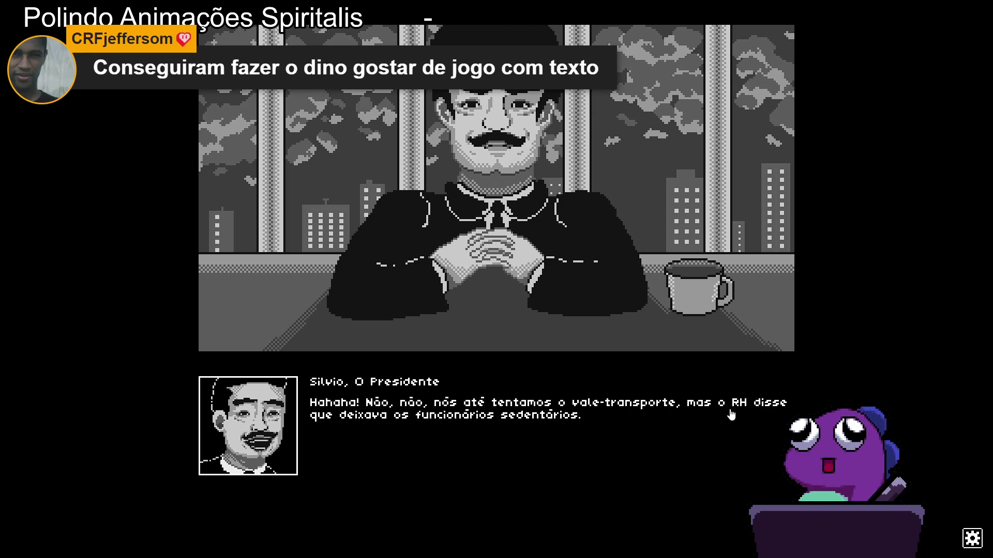
left_click(470, 425)
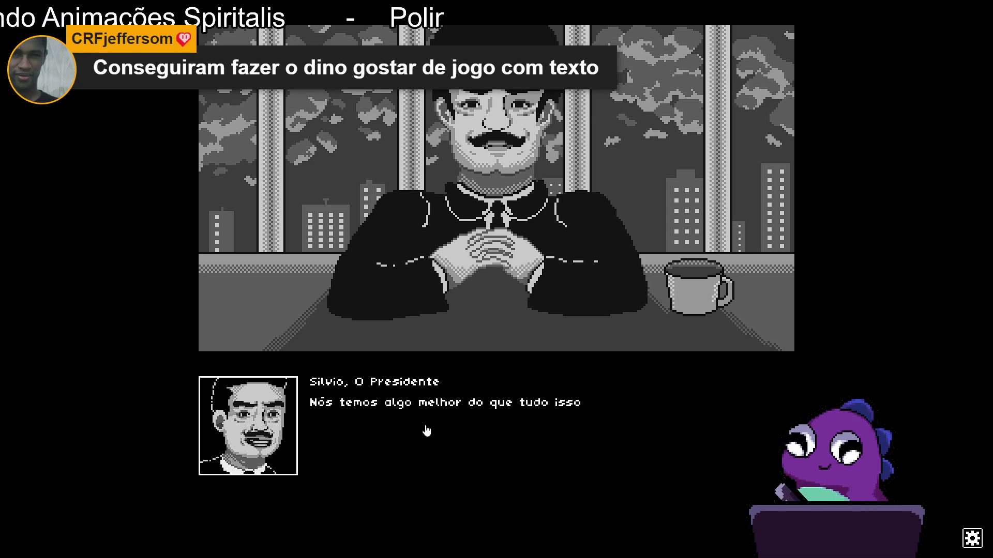
left_click(558, 429)
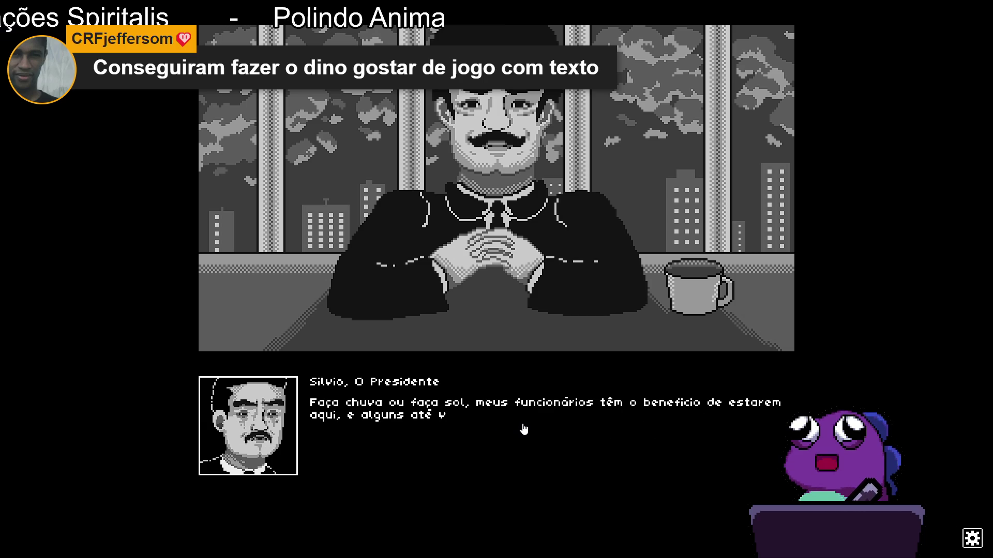
Advance through "Não é maravilhoso?" and the president's explanation of who gets hired.
left_click(428, 447)
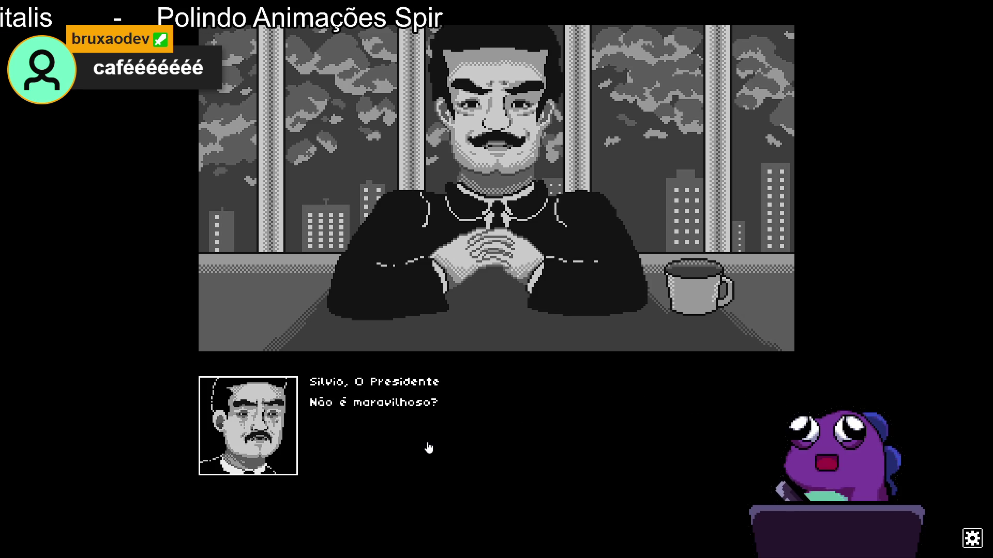
left_click(428, 447)
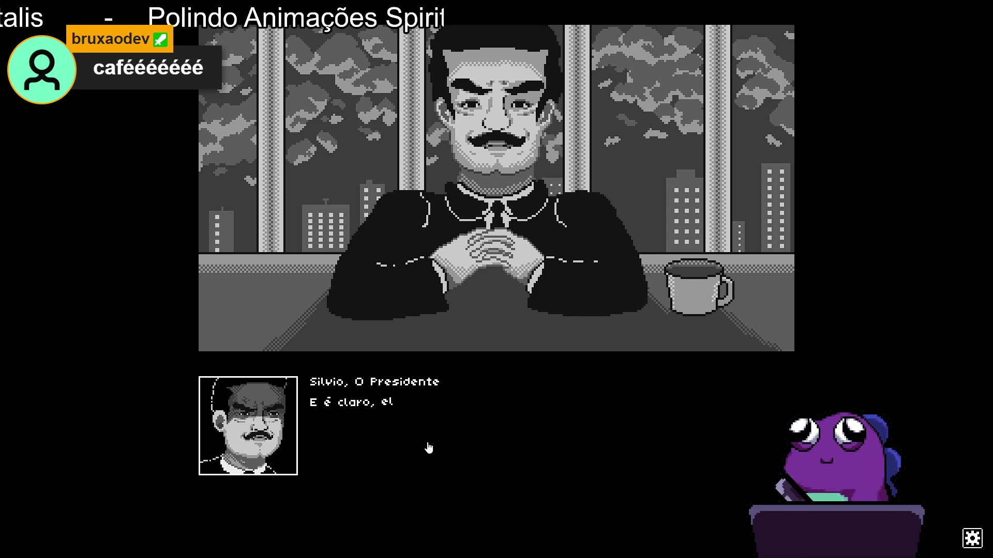
left_click(451, 430)
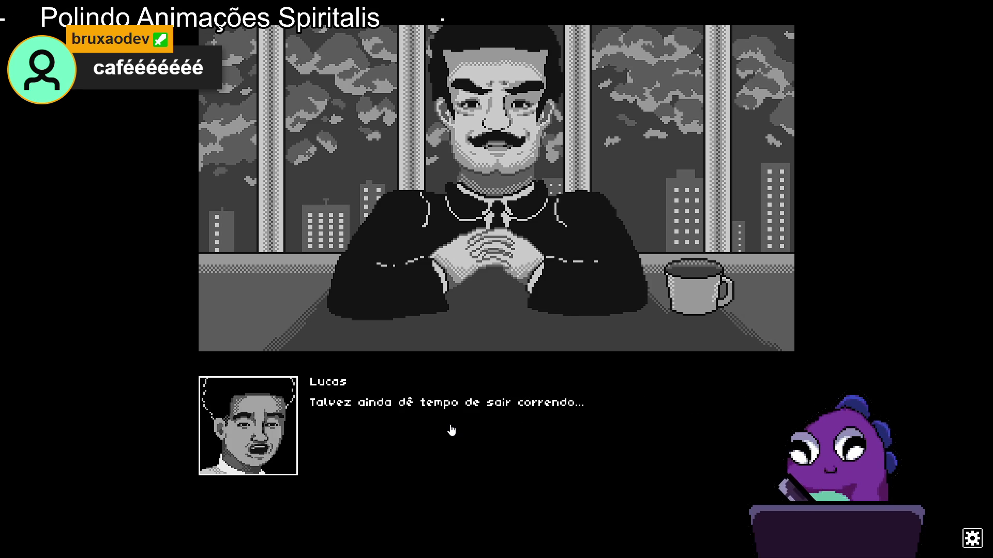
left_click(451, 430)
left_click(451, 431)
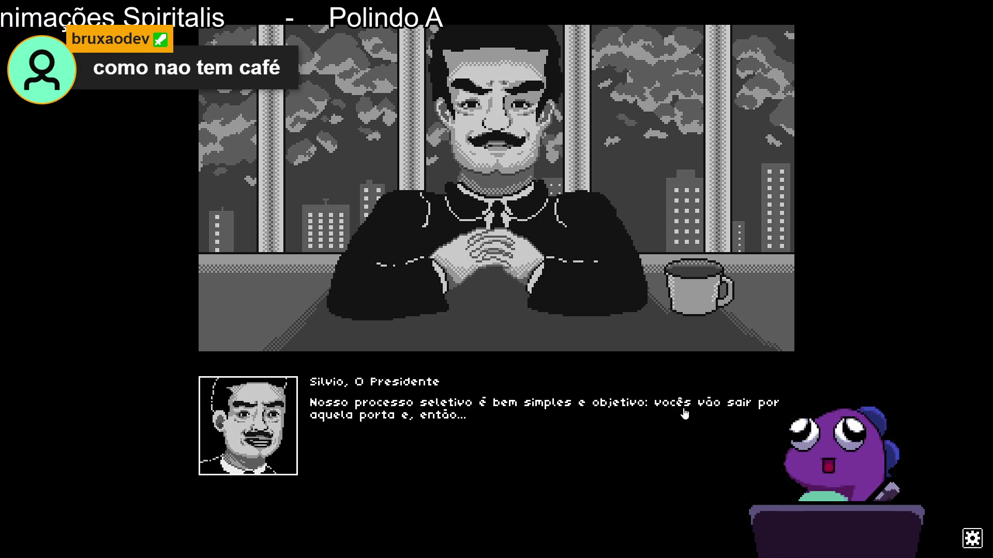
left_click(429, 436)
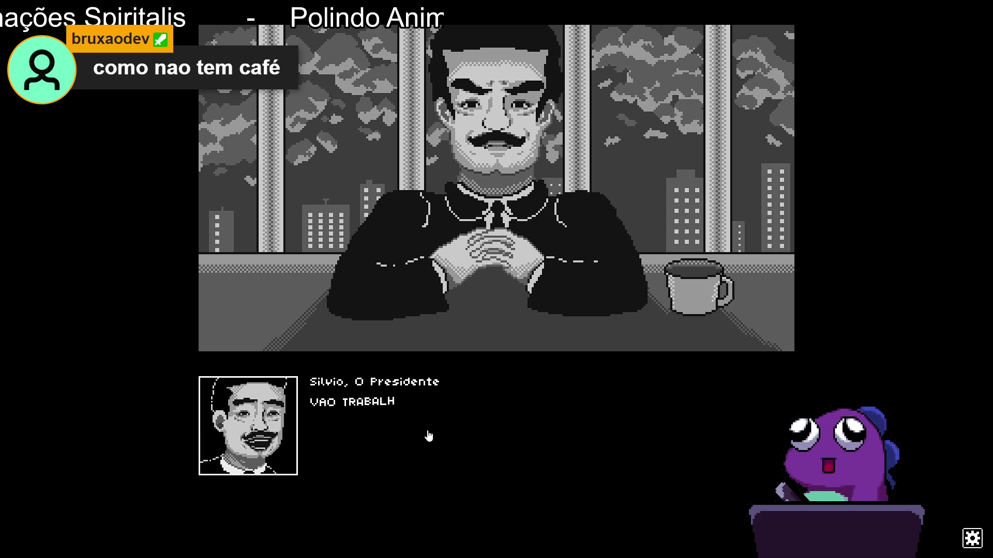
left_click(429, 436)
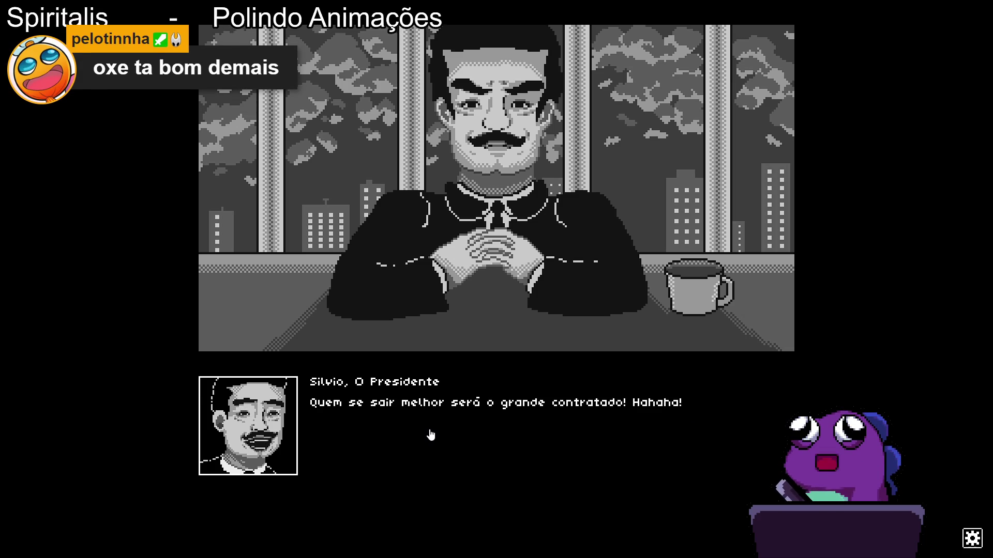
left_click(431, 436)
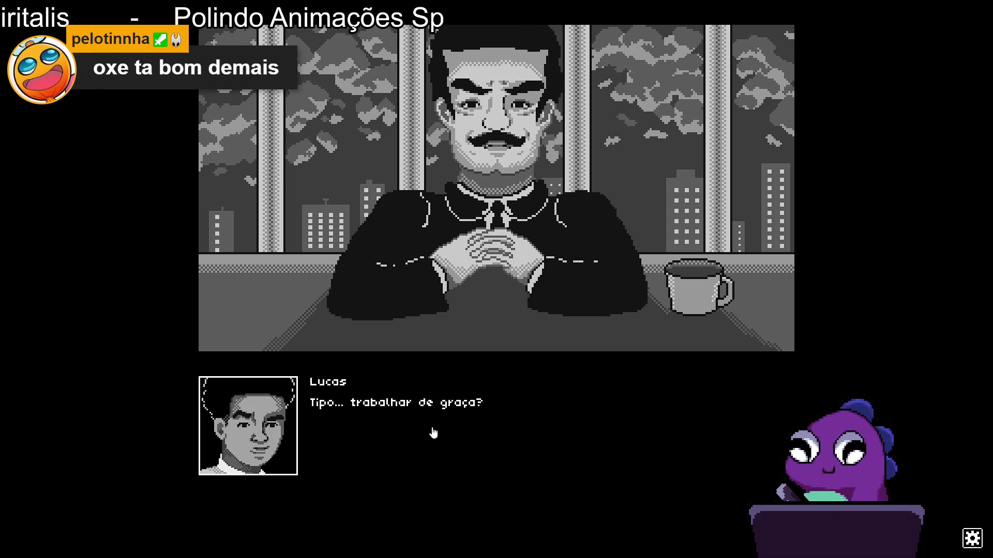
left_click(433, 433)
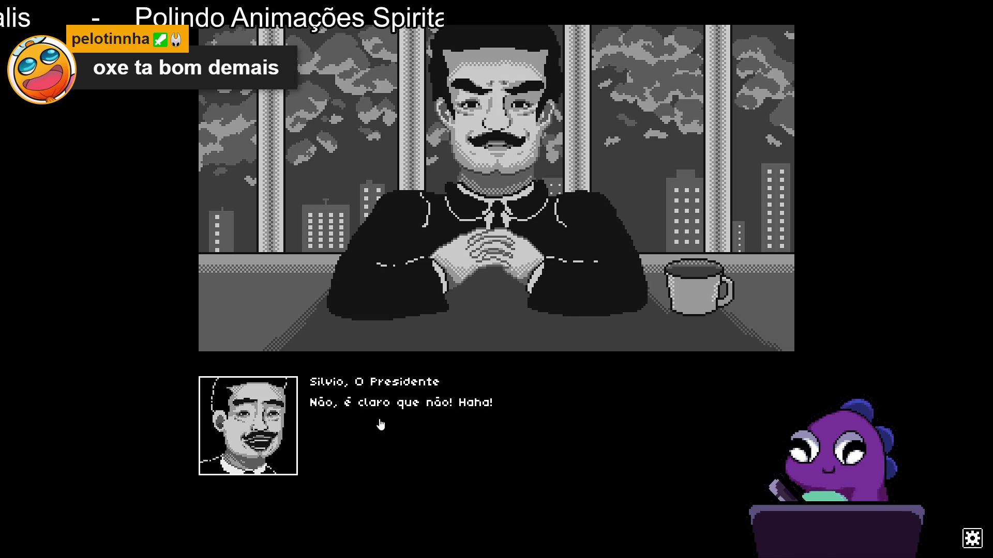
left_click(428, 425)
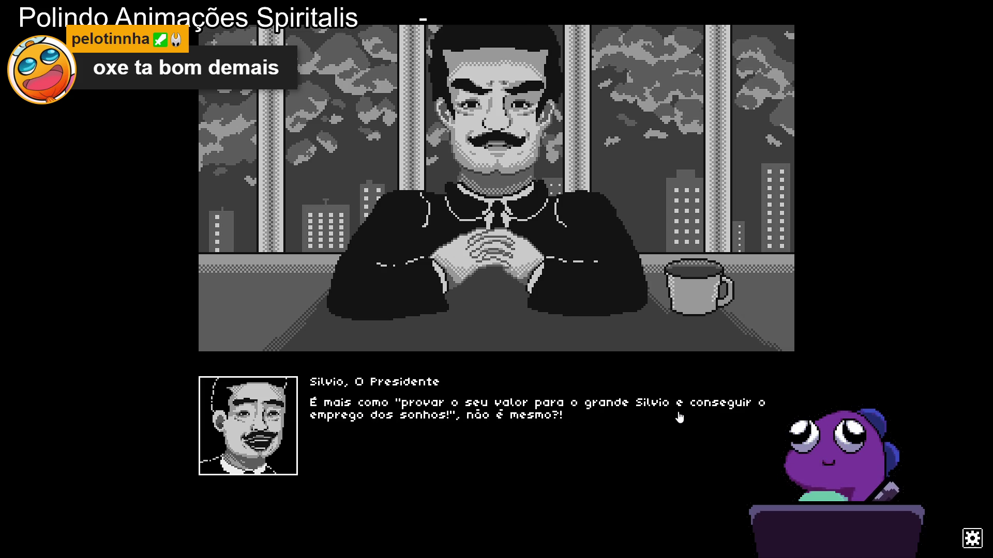
Advance the candidates' reactions and the stamp warning until the office board appears.
left_click(475, 432)
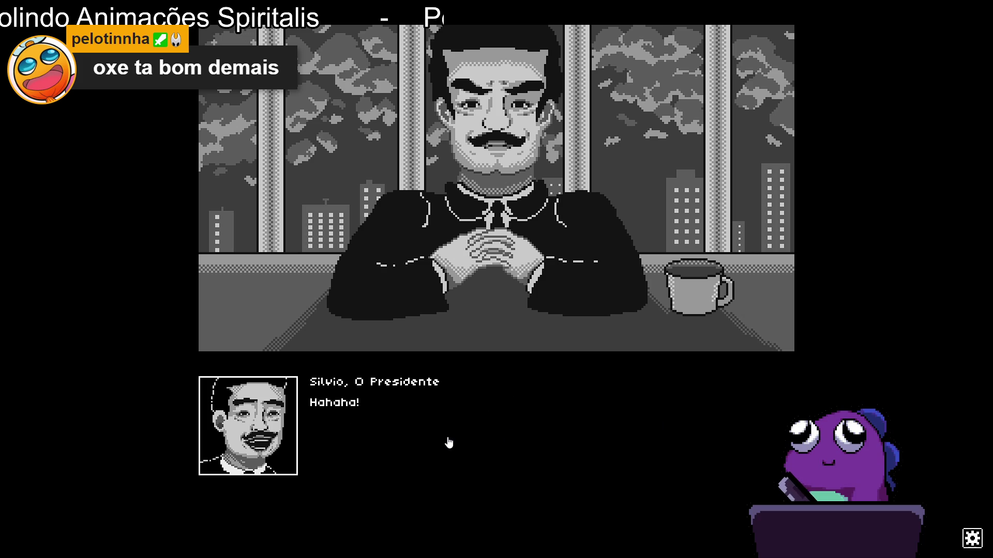
left_click(448, 442)
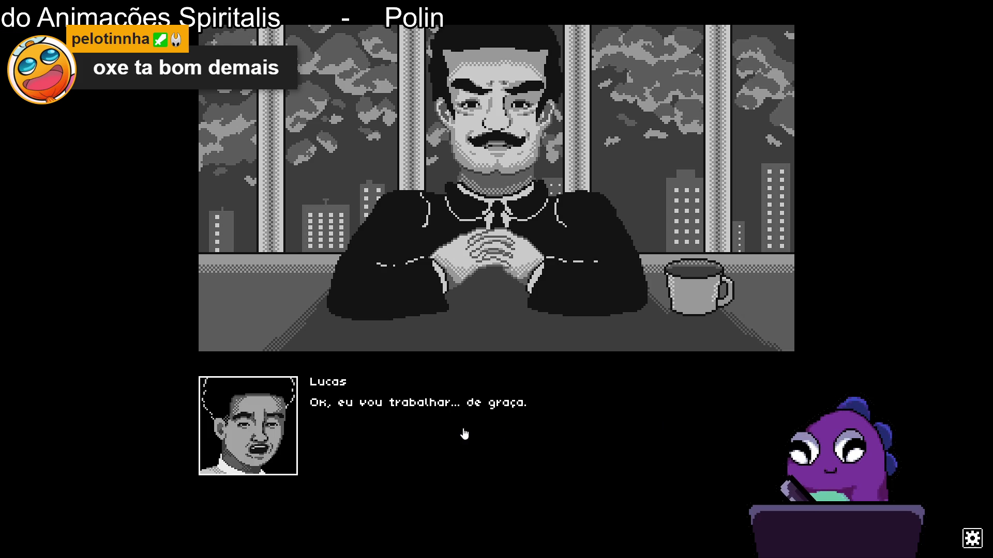
left_click(520, 422)
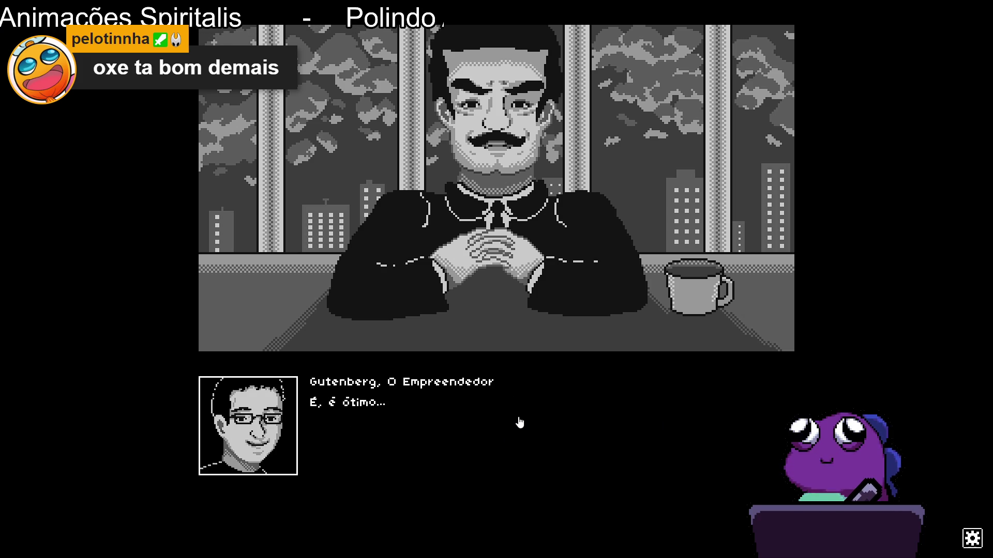
left_click(519, 423)
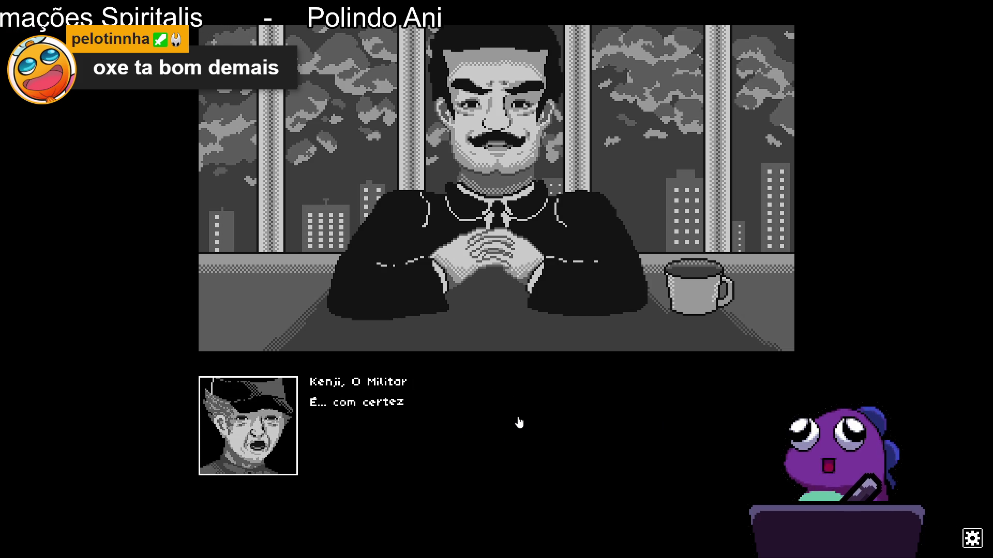
left_click(519, 422)
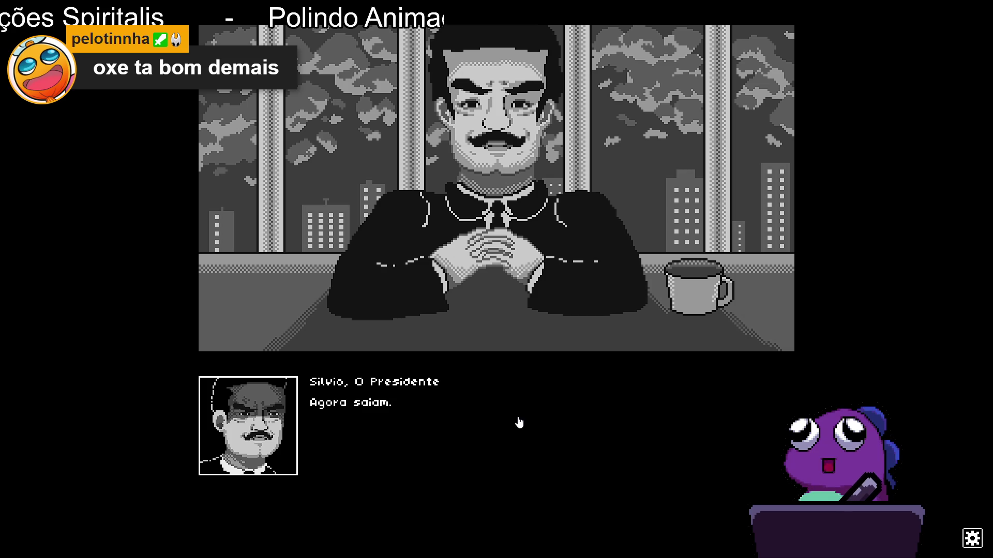
left_click(519, 423)
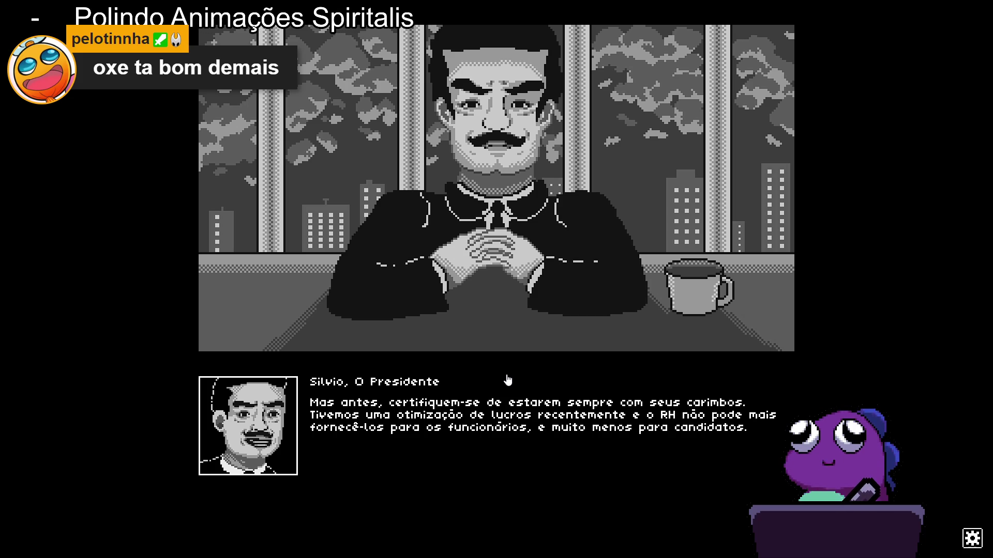
left_click(508, 382)
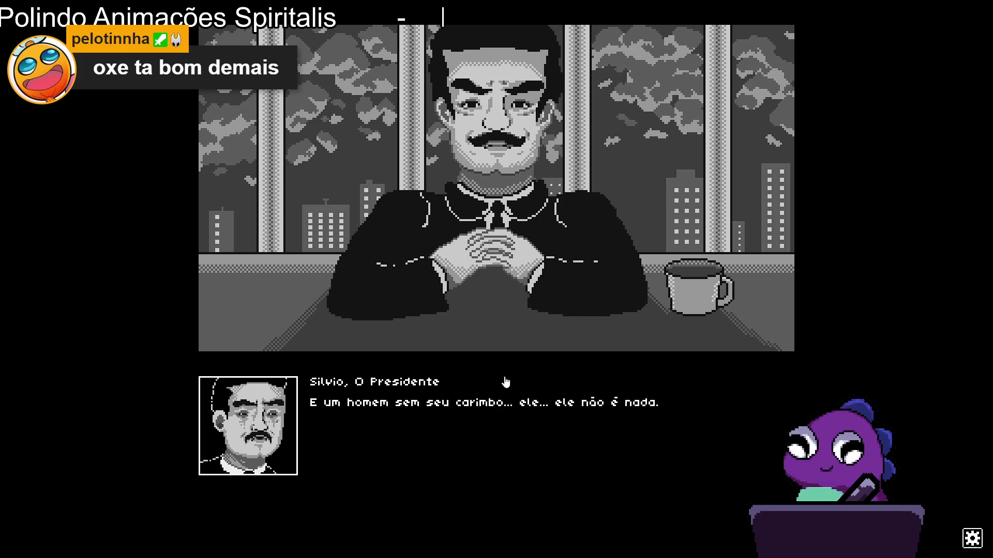
left_click(505, 382)
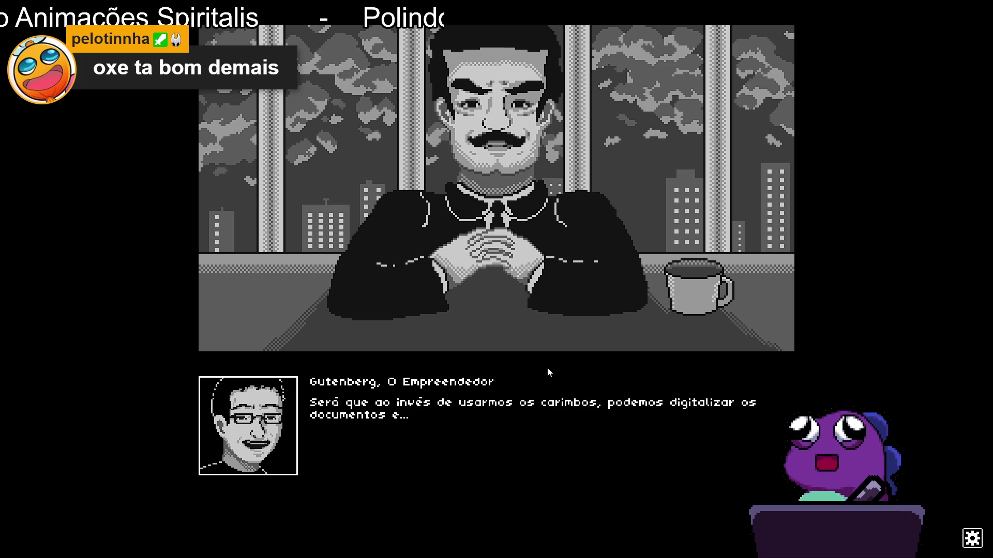
left_click(525, 412)
left_click(525, 413)
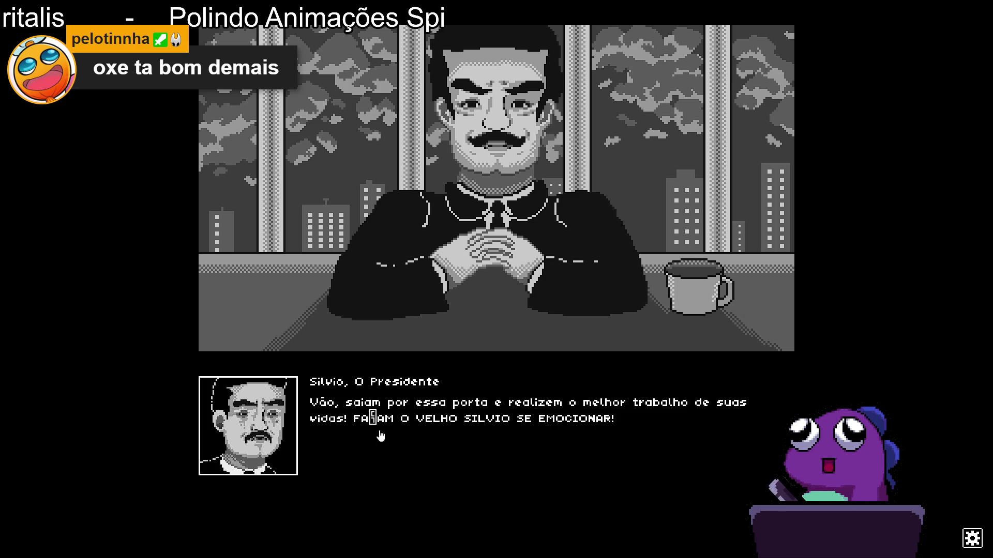
left_click(501, 431)
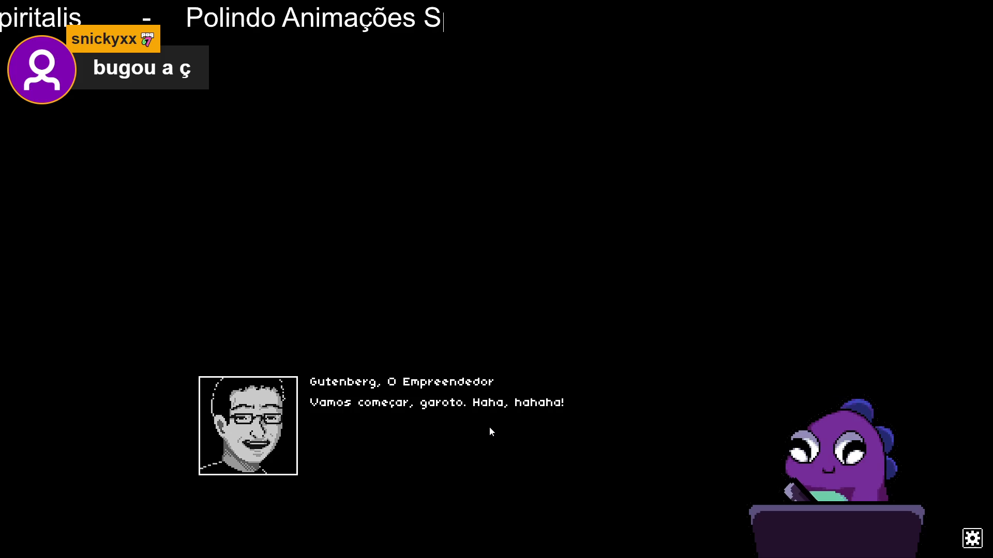
left_click(489, 427)
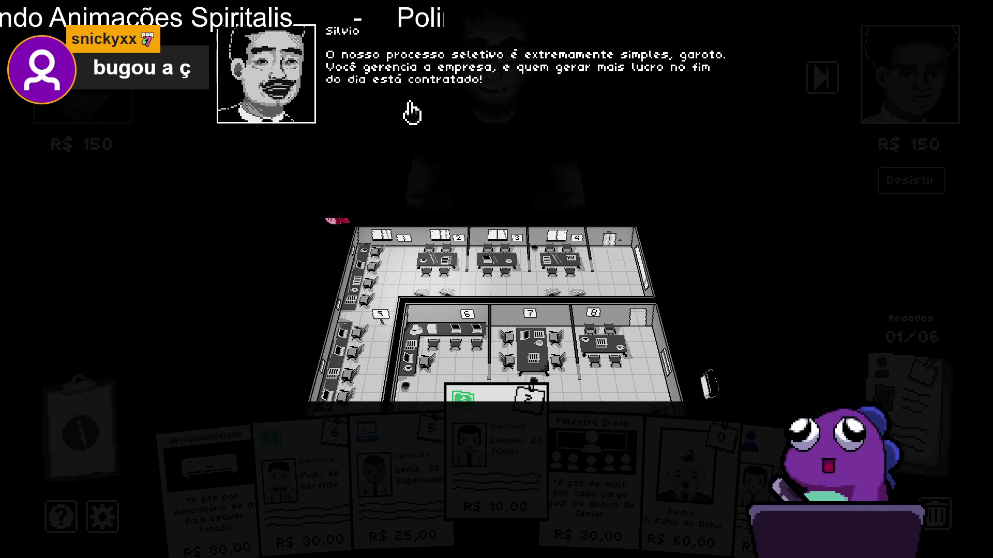
Advance Silvio's tutorial past the 8 office rooms and the room ownership rule.
left_click(484, 98)
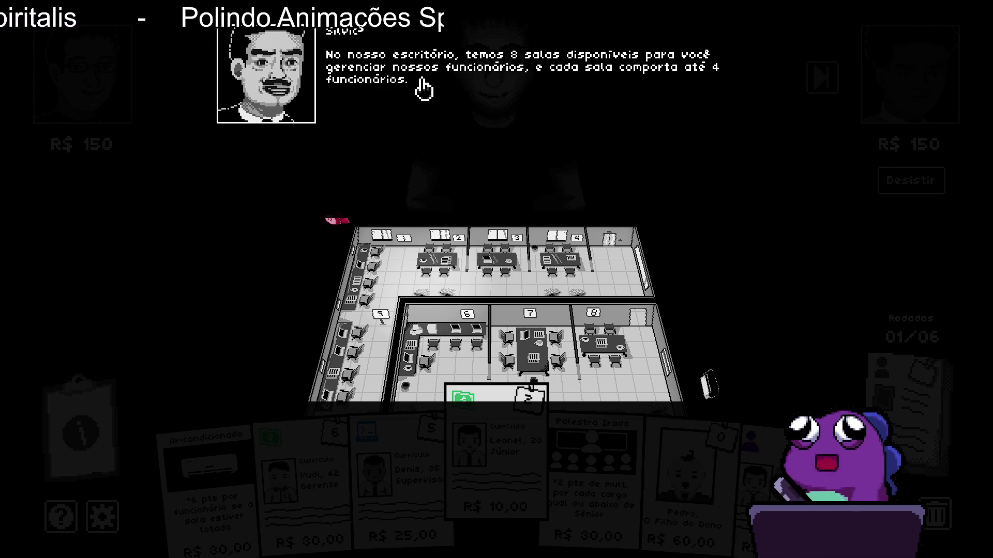
left_click(528, 96)
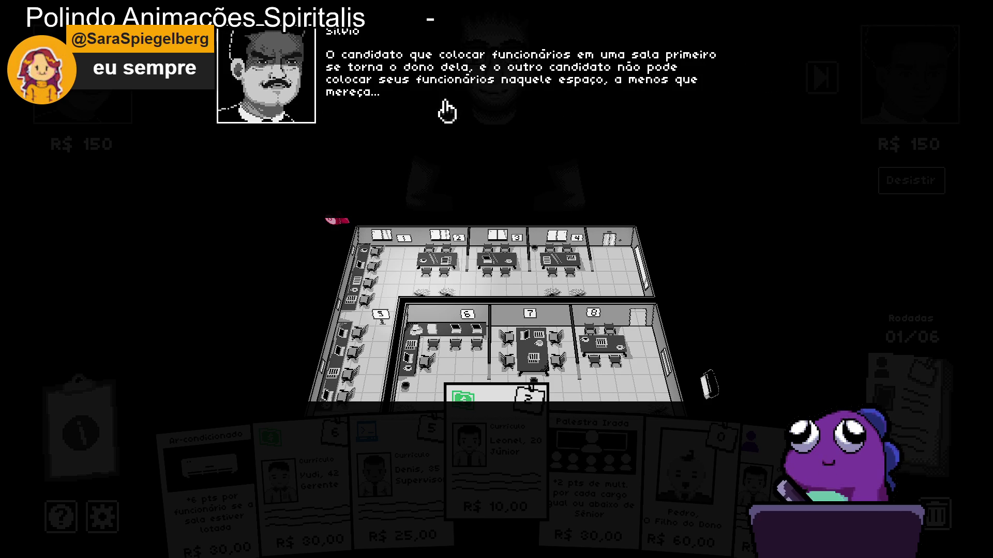
left_click(475, 111)
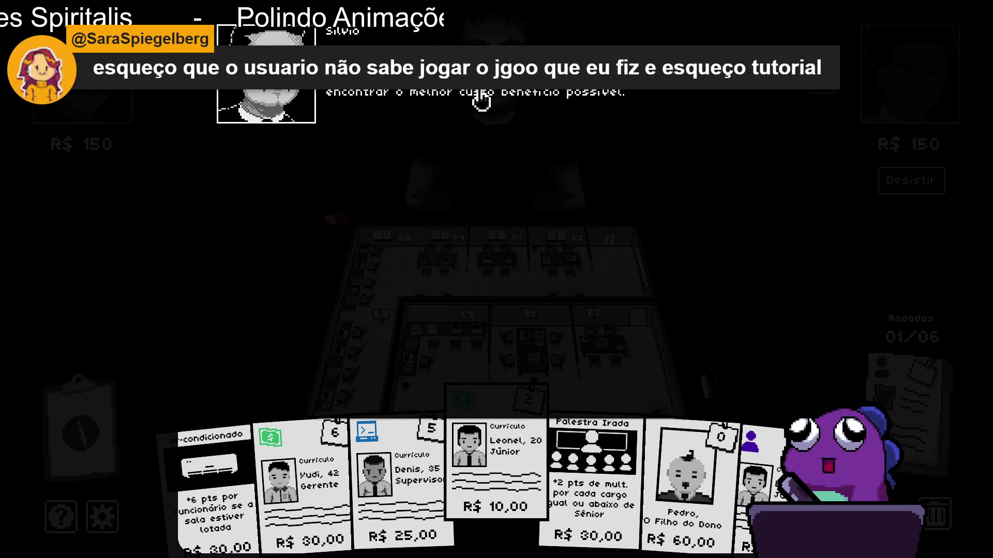
Finish the tutorial lines about the hand, trash and rounds counter to reach the round 01/06 hand.
left_click(537, 125)
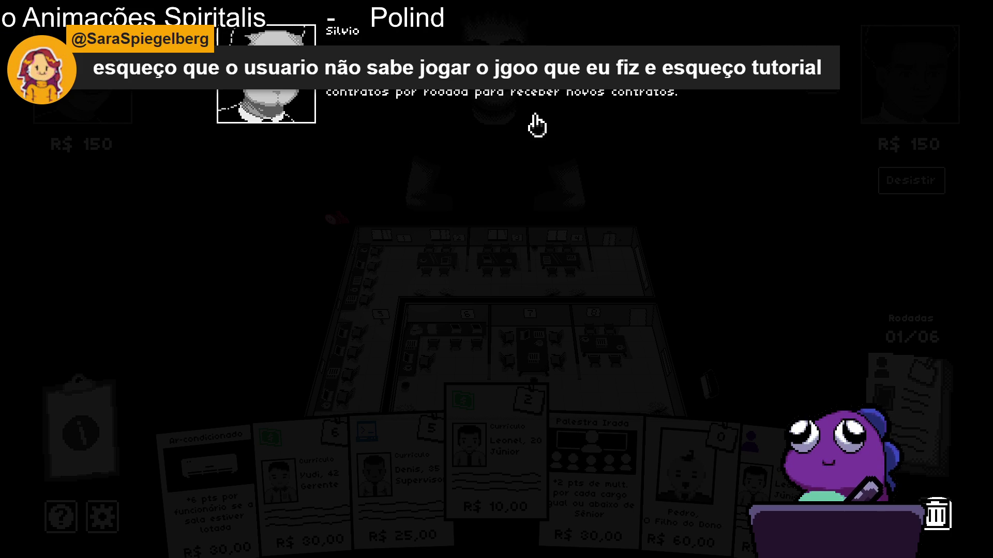
left_click(537, 126)
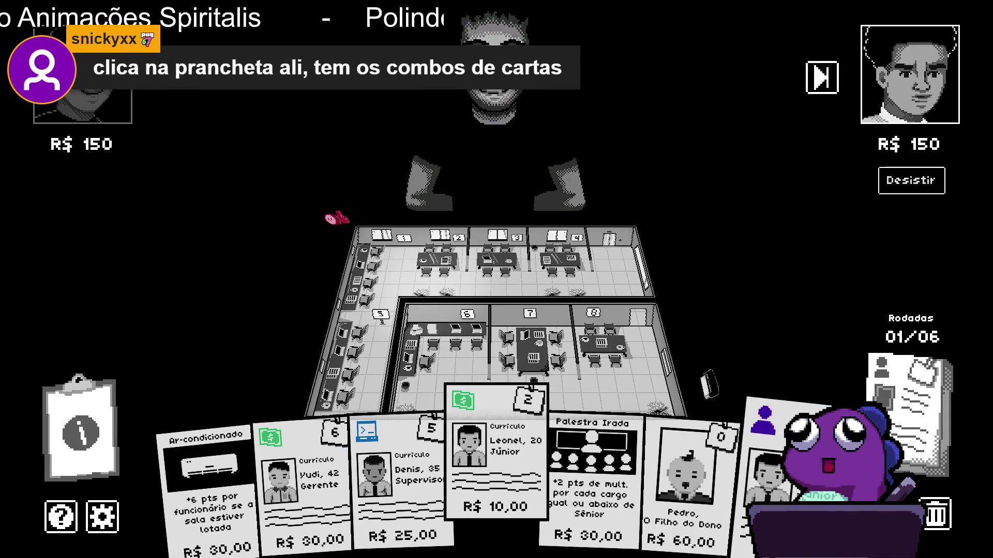
Place the Yudi card in room 8, leaving R$ 110, and open the Combinações, Áreas e Cargos reference.
mouse_move(492, 470)
left_mouse_down()
mouse_move(510, 299)
mouse_move(541, 367)
mouse_move(497, 262)
mouse_move(266, 350)
mouse_move(391, 310)
mouse_move(548, 365)
mouse_move(349, 375)
mouse_move(562, 362)
mouse_move(623, 328)
mouse_move(581, 388)
mouse_move(428, 370)
mouse_move(412, 261)
mouse_move(395, 333)
mouse_move(377, 321)
mouse_move(377, 285)
left_mouse_up()
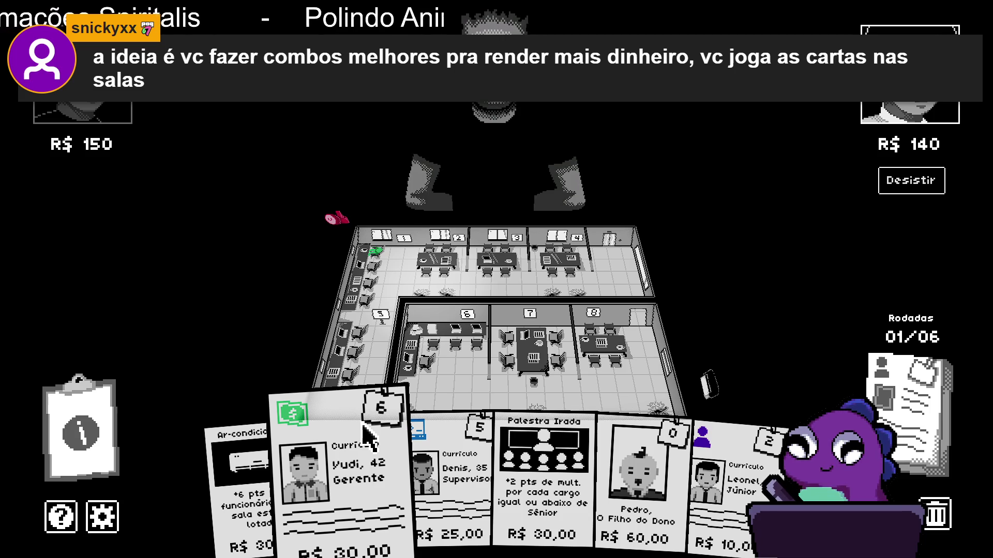
left_click(320, 465)
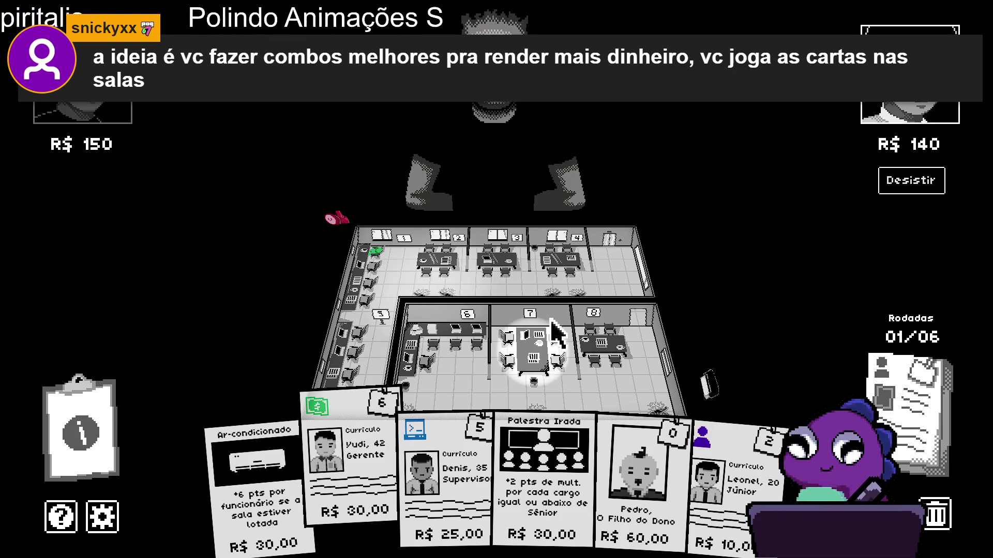
left_click(606, 371)
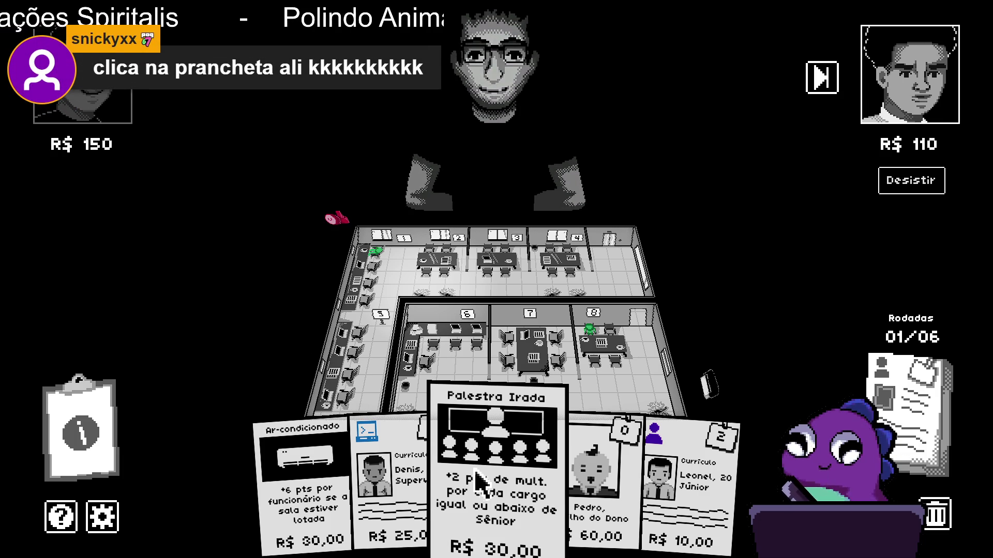
left_click(98, 414)
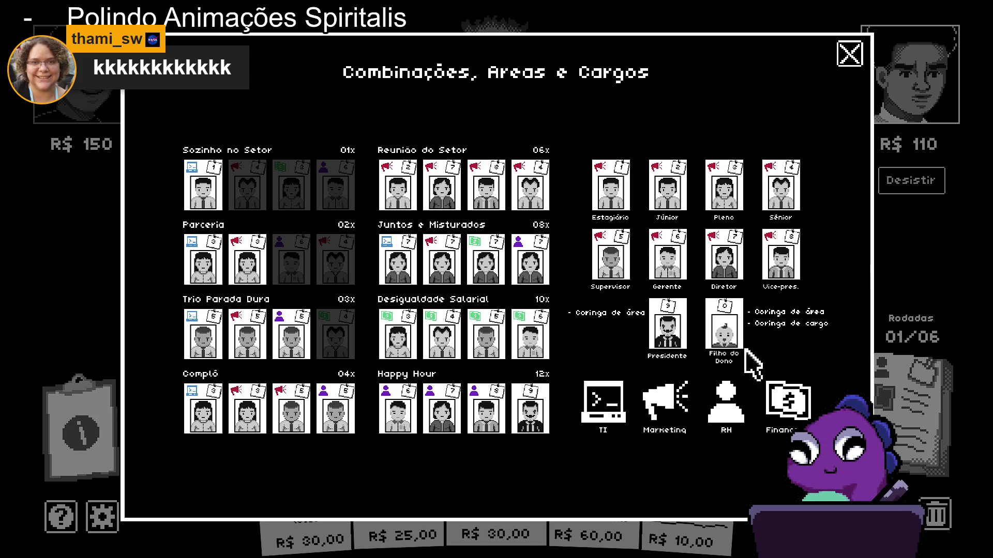
Close the Combinações, Áreas e Cargos dialog to see the Denis, Pedro and Leonel résumés.
left_click(848, 58)
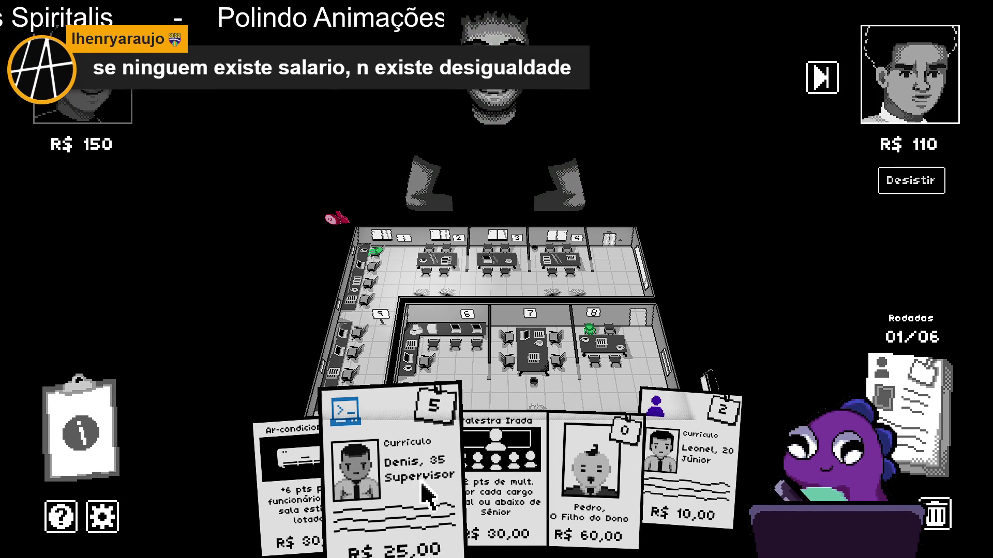
Place Denis and the Ar-condicionado card into room 8.
mouse_move(418, 489)
left_mouse_down()
mouse_move(643, 357)
mouse_move(613, 356)
left_mouse_up()
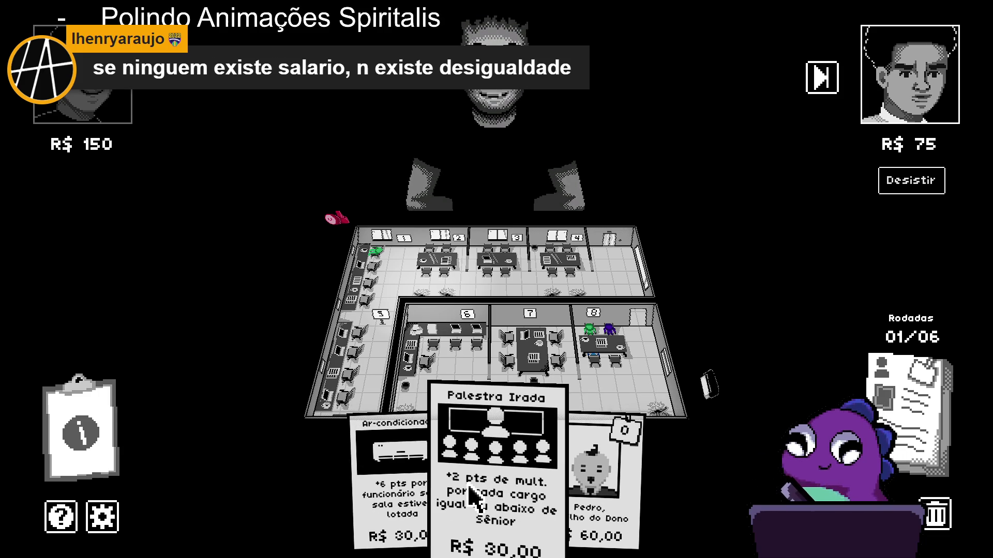
left_click(391, 494)
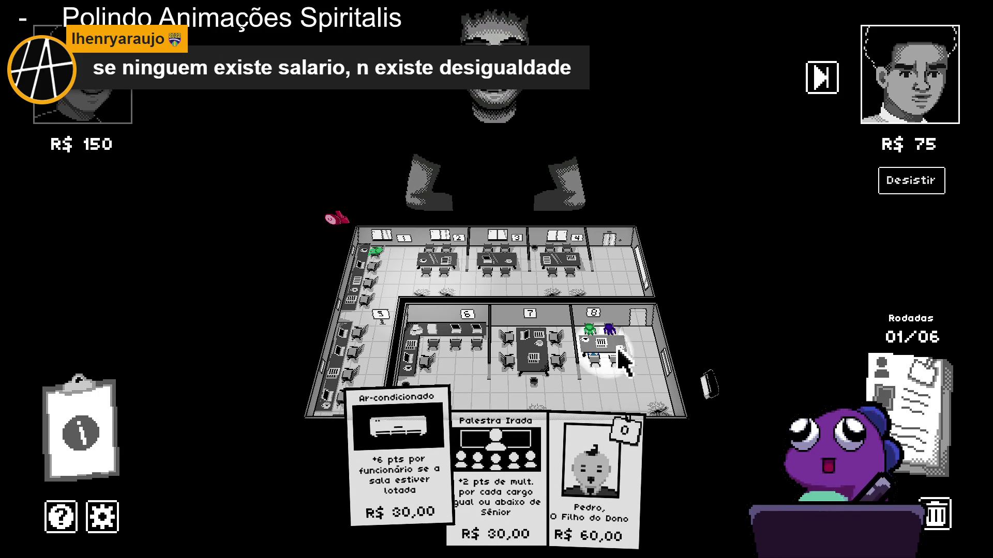
left_click(600, 344)
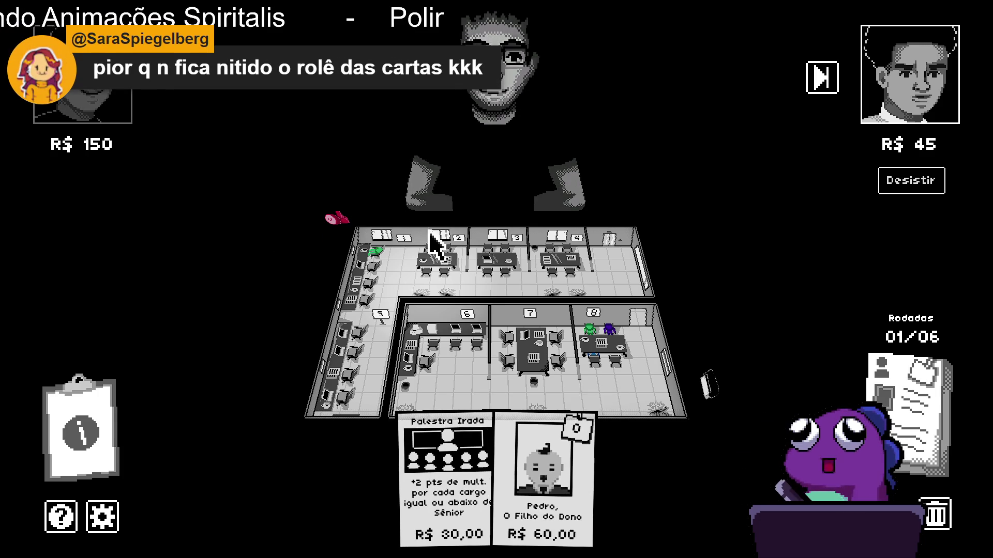
Try to play Pedro, then end the turn, prompting room 4's attack on room 8.
left_click(543, 465)
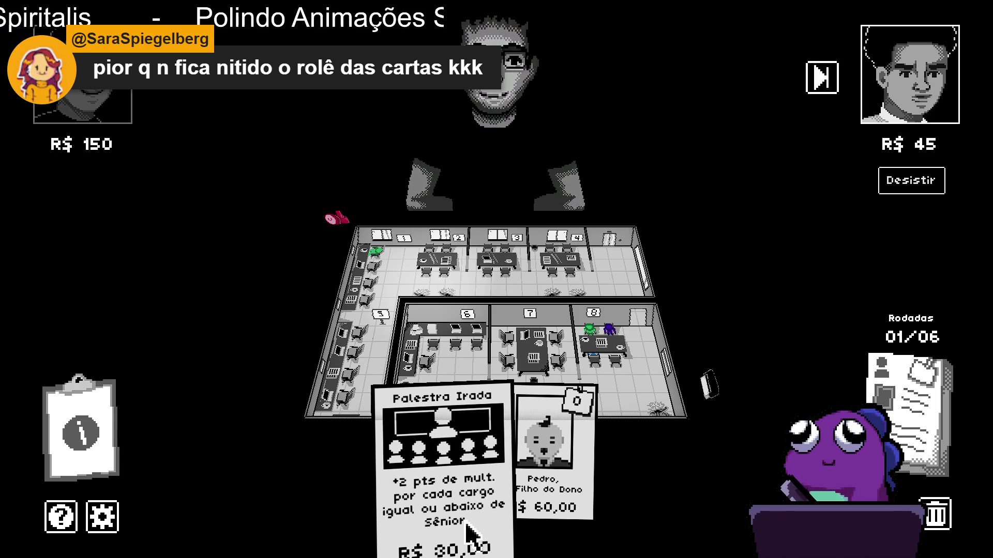
mouse_move(471, 522)
left_mouse_down()
mouse_move(403, 383)
mouse_move(366, 255)
left_mouse_up()
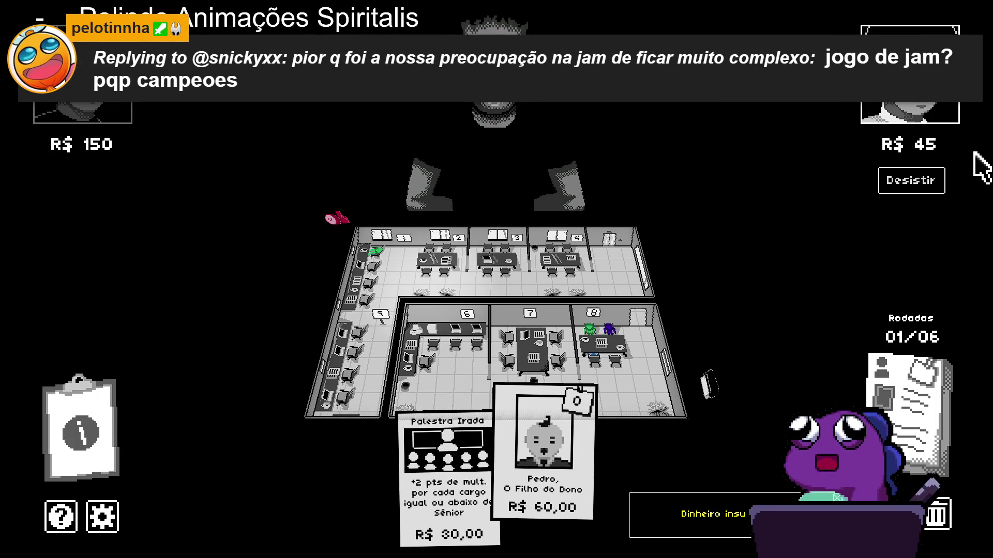
left_click(365, 277)
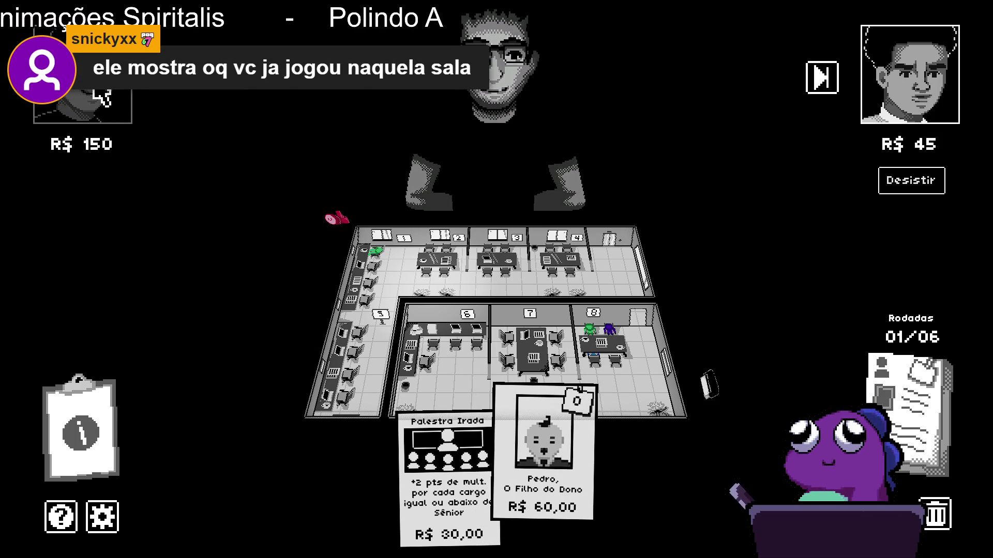
left_click(830, 87)
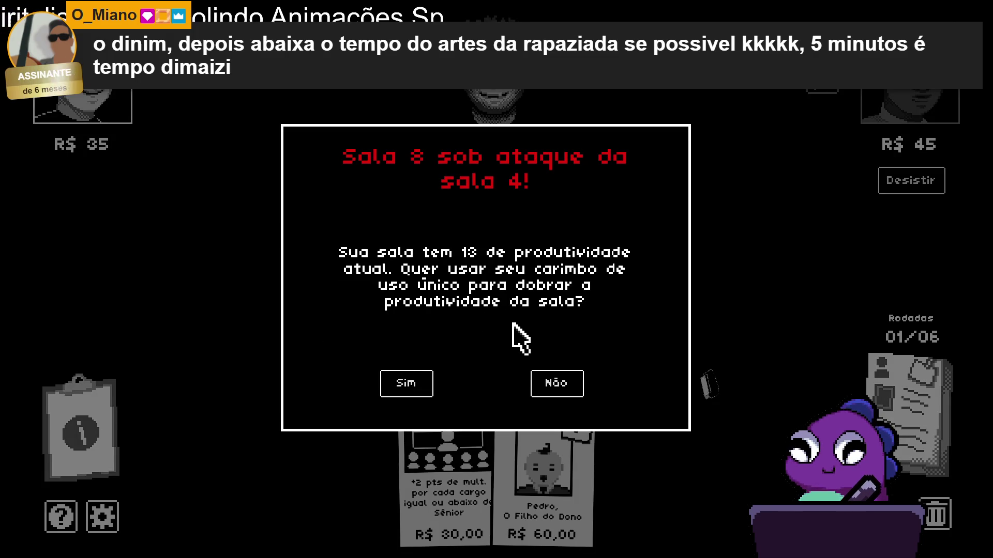
Answer Sim to double room 8's productivity with the stamp, then exit fullscreen.
left_click(416, 385)
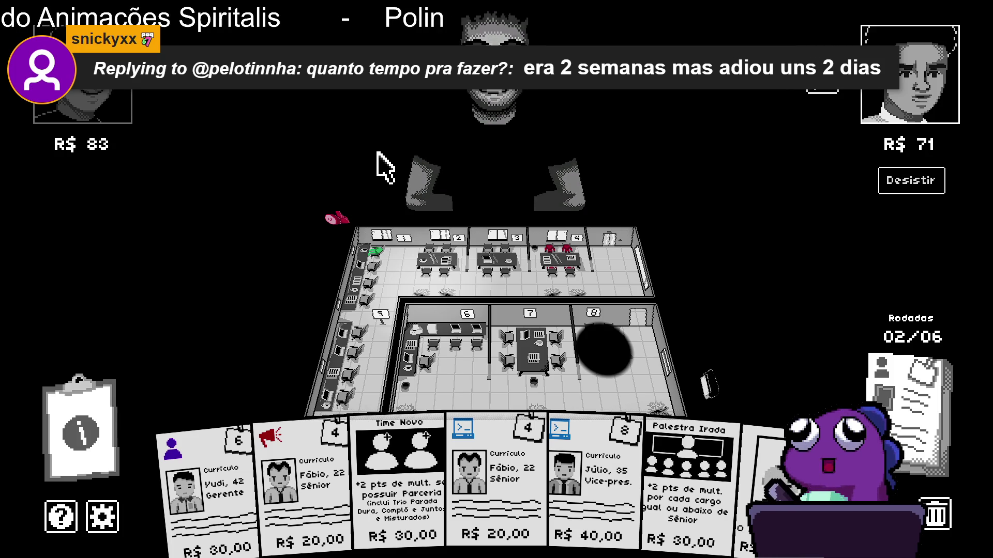
key("Escape")
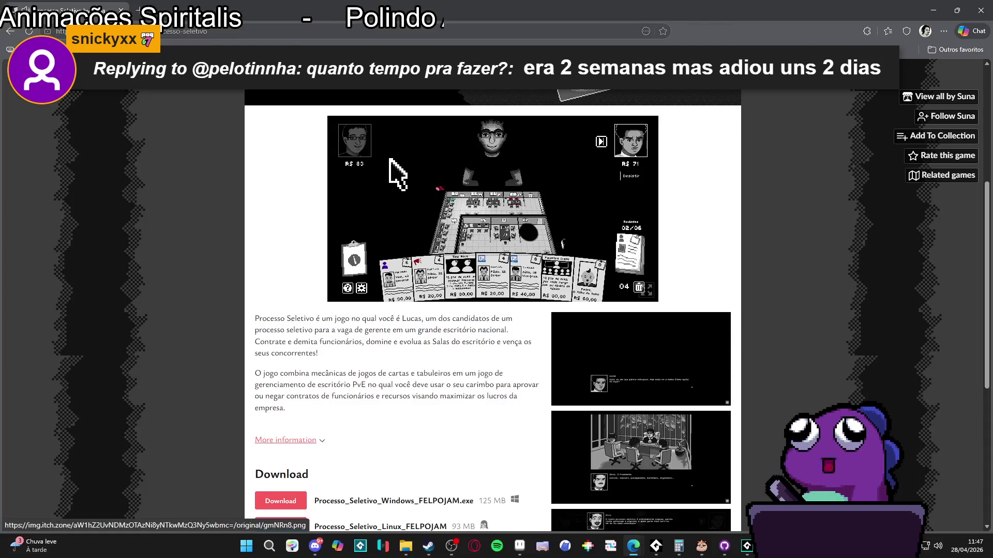
Toggle the game's fullscreen again, leave it, and switch over to Discord.
left_click(650, 288)
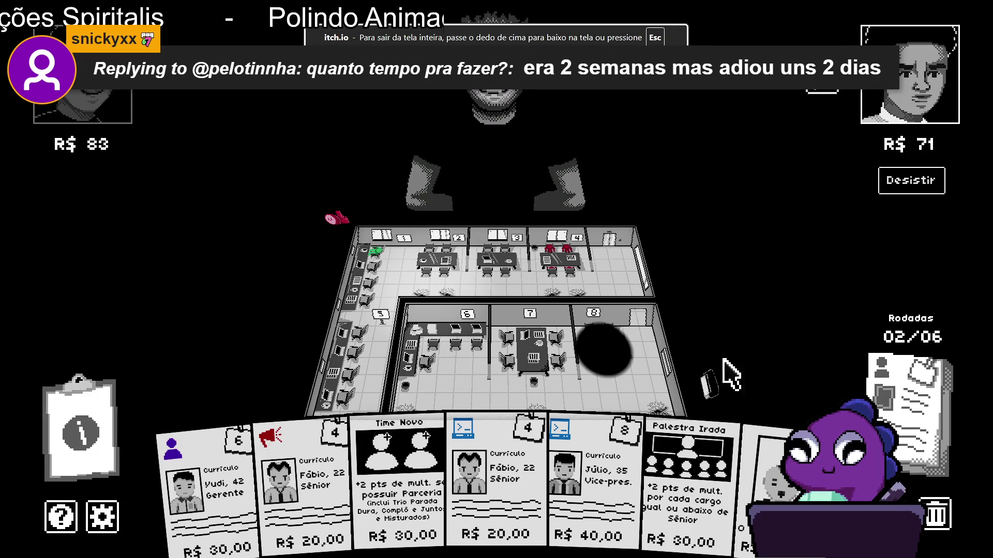
key("Escape")
left_click(179, 32)
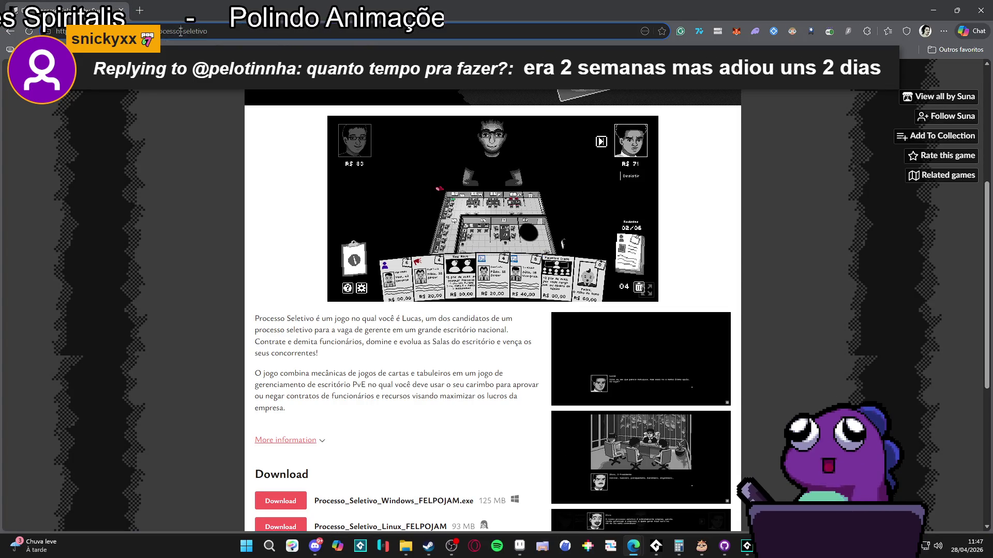
key("alt+Tab")
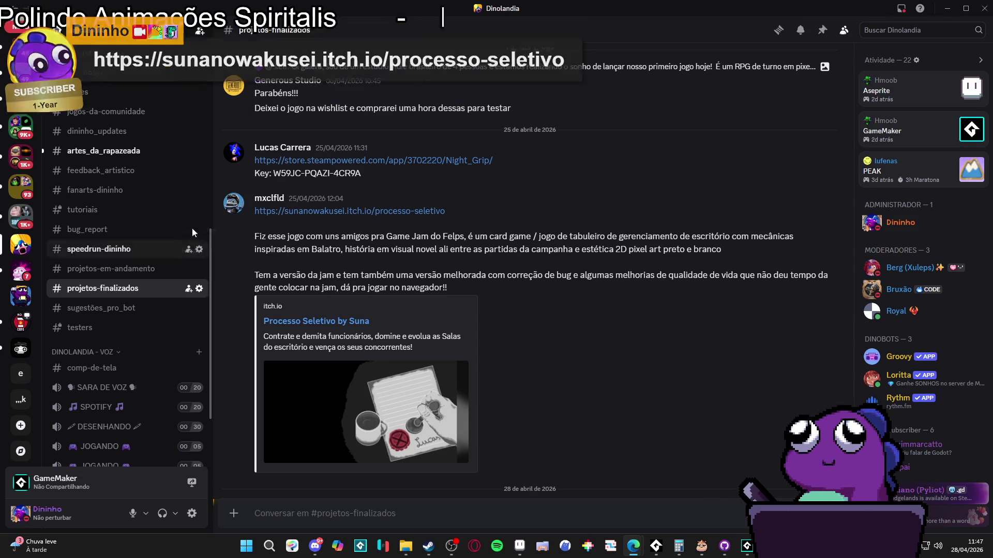
Browse artes_da_rapazeada, feedback_artistico and projetos-em-andamento, then open the Star Man link from #projetos-finalizados.
scroll(405, 286, "up", 2)
scroll(403, 280, "down", 8)
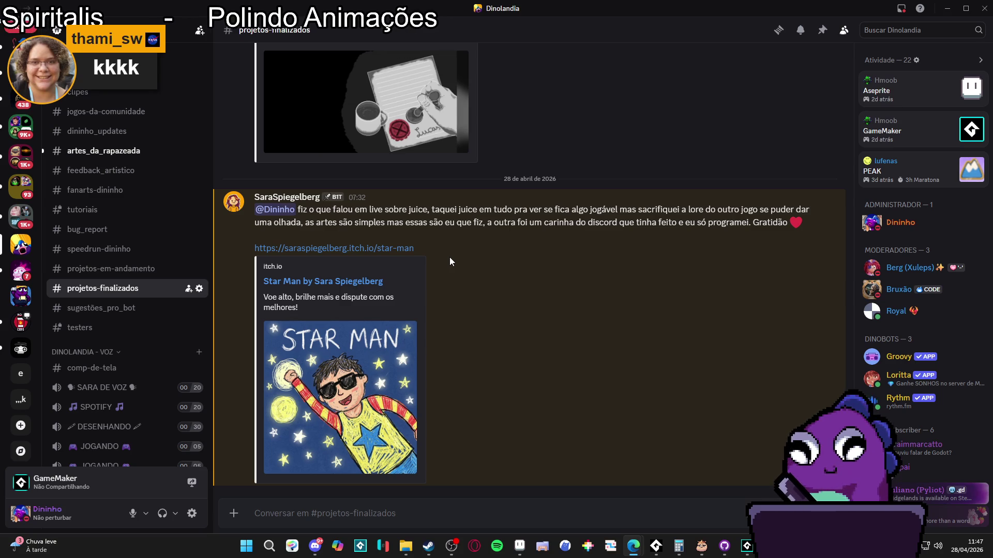
left_click(129, 151)
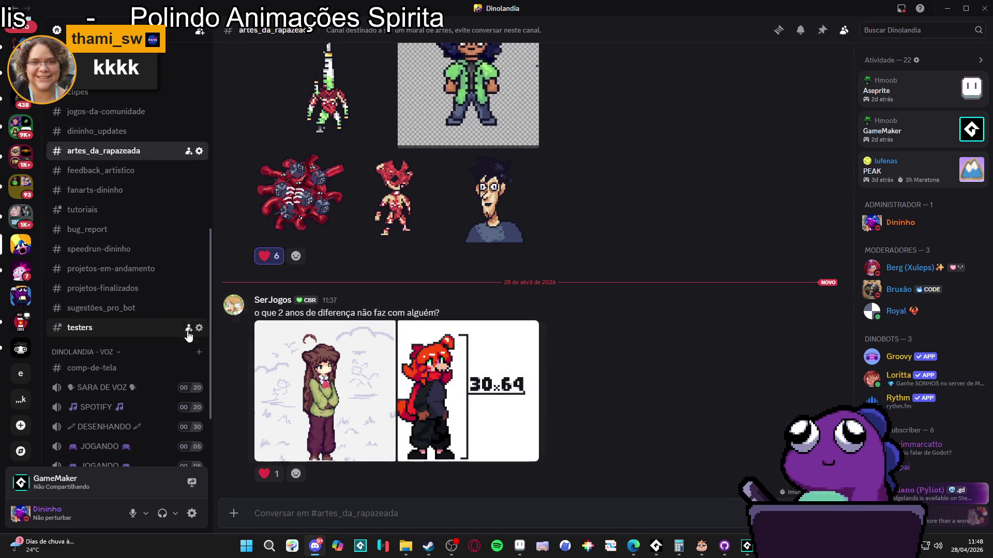
left_click(134, 170)
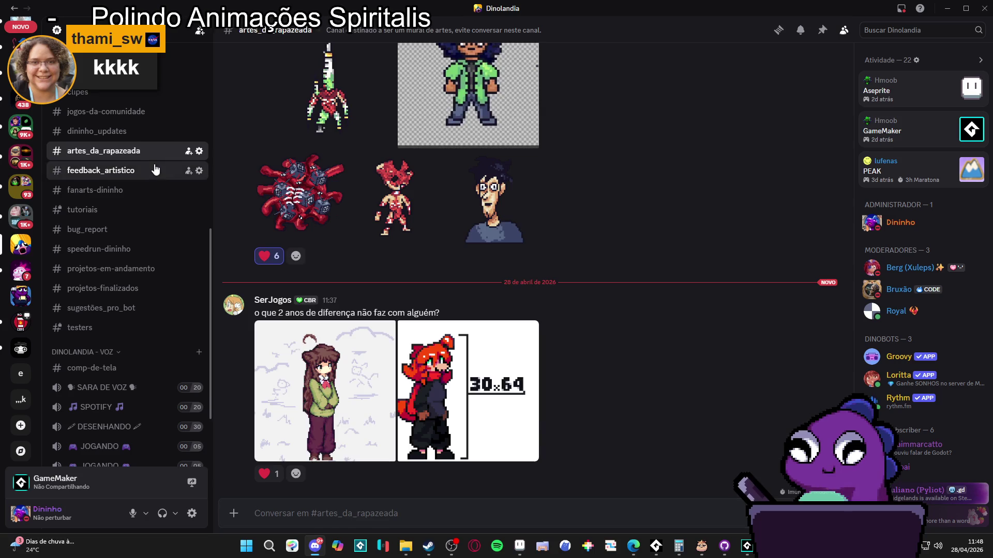
left_click(134, 269)
left_click(136, 288)
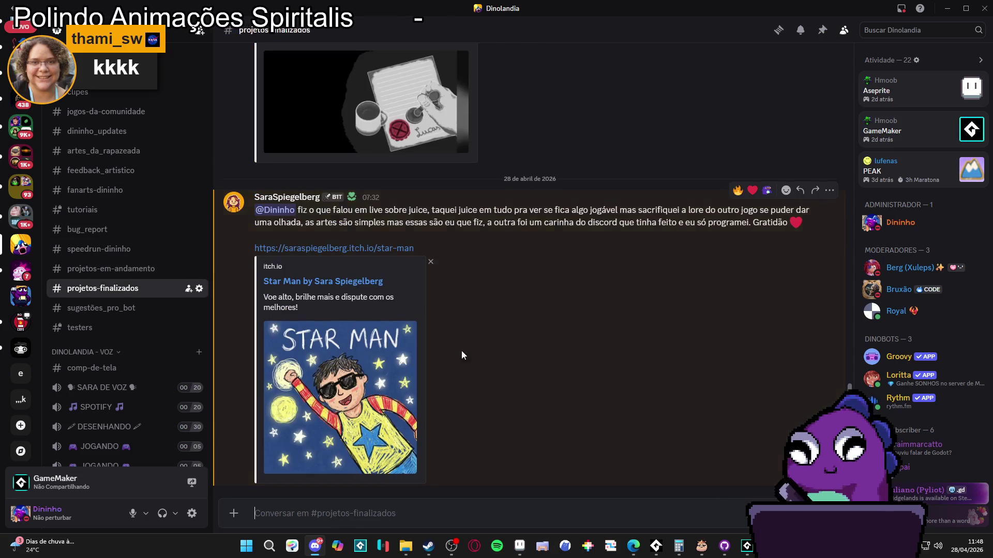
left_click(355, 249)
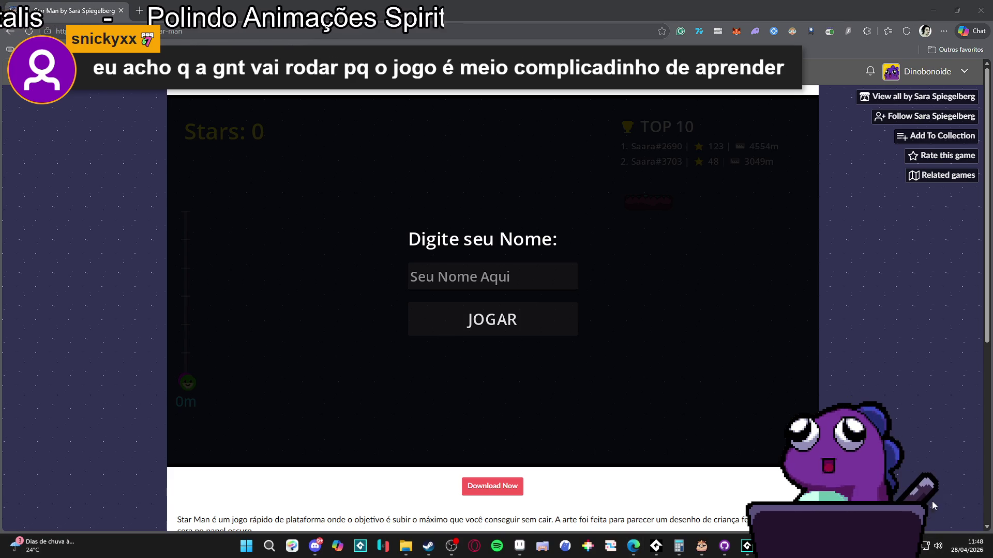
Set Microsoft Edge's volume to 2 in the mixer and return to Star Man's name screen.
left_click(933, 504)
left_click(748, 342)
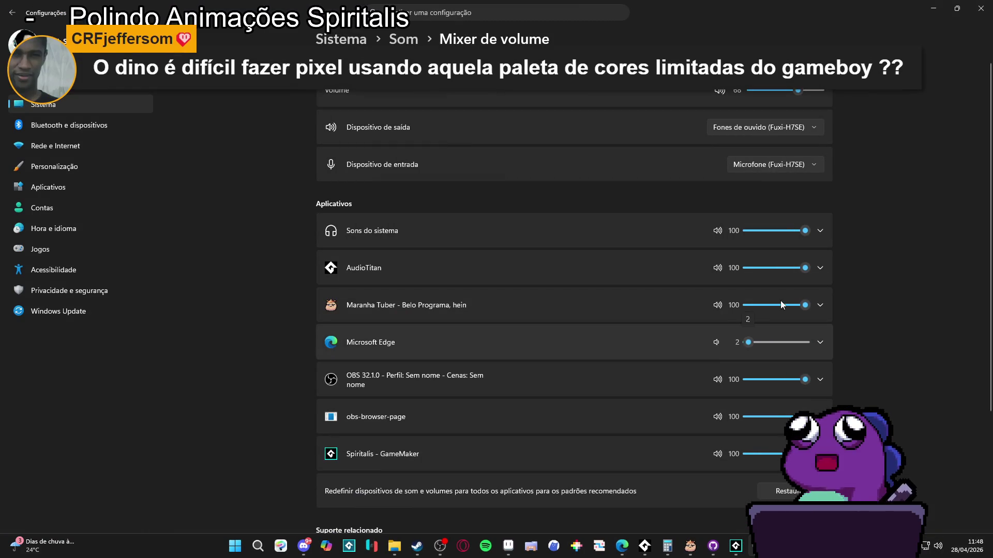
key("alt+F4")
left_click(516, 274)
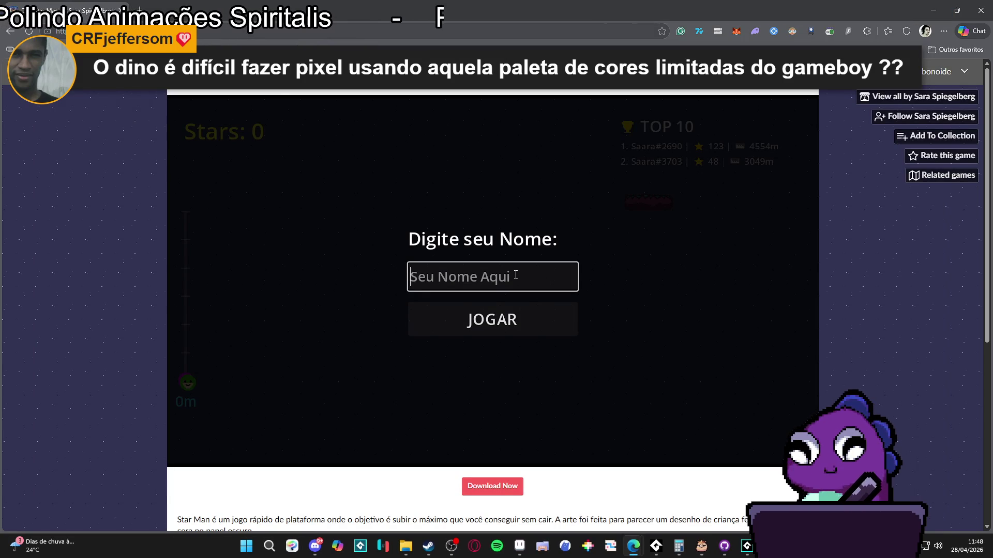
Enter a player name, start Star Man with JOGAR, and run and jump up to 22m.
type("meunom")
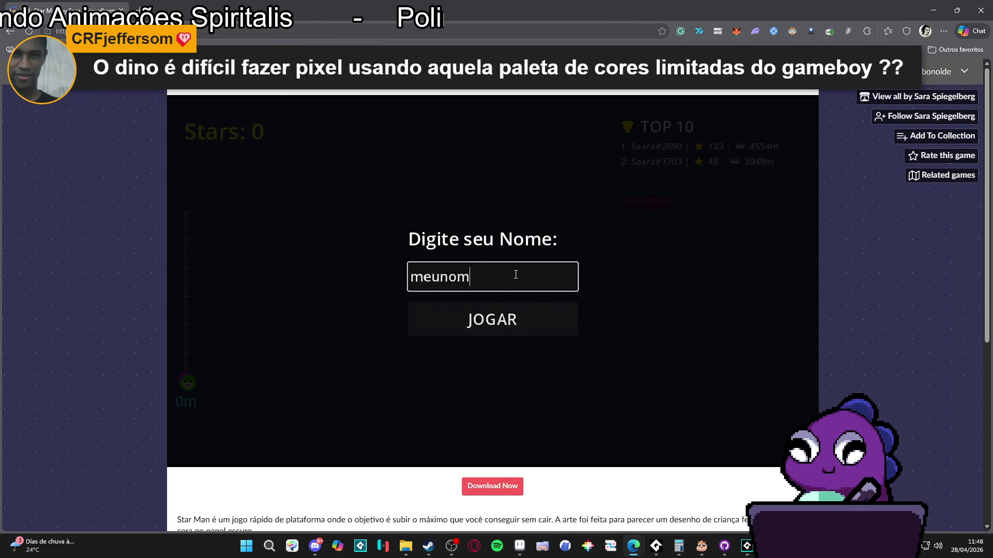
type("eAqui")
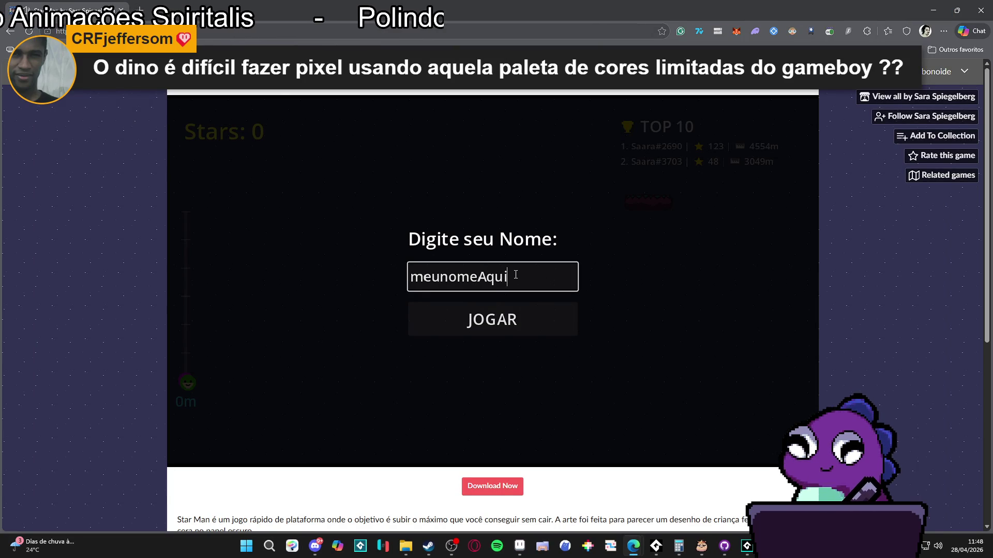
left_click(551, 318)
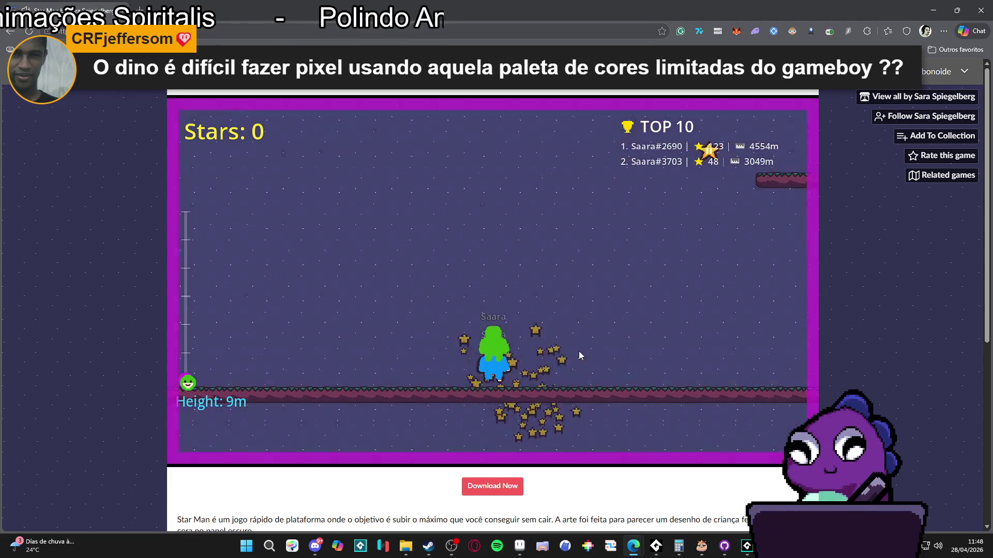
key("Left")
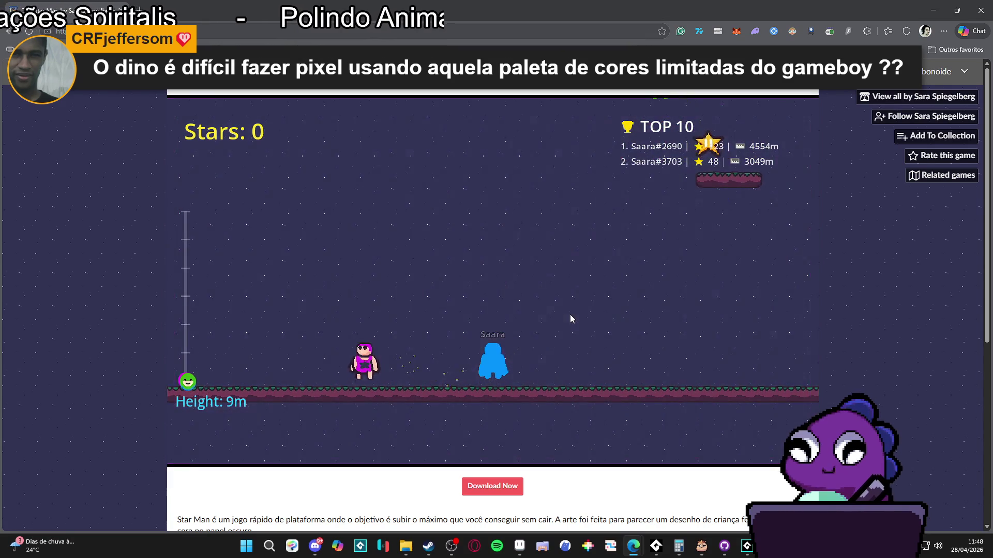
key("Right")
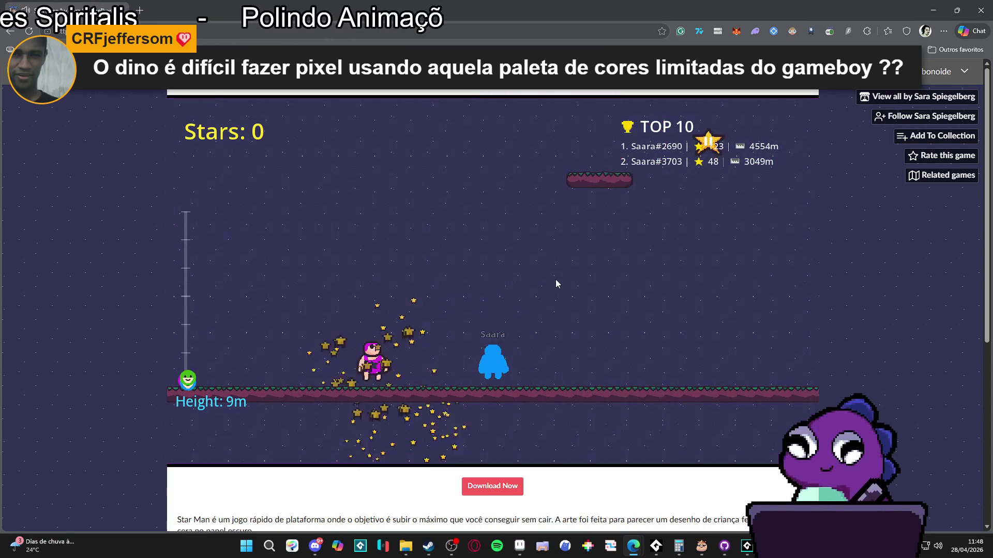
key("Right")
key("Right")
key("Left")
key("Up")
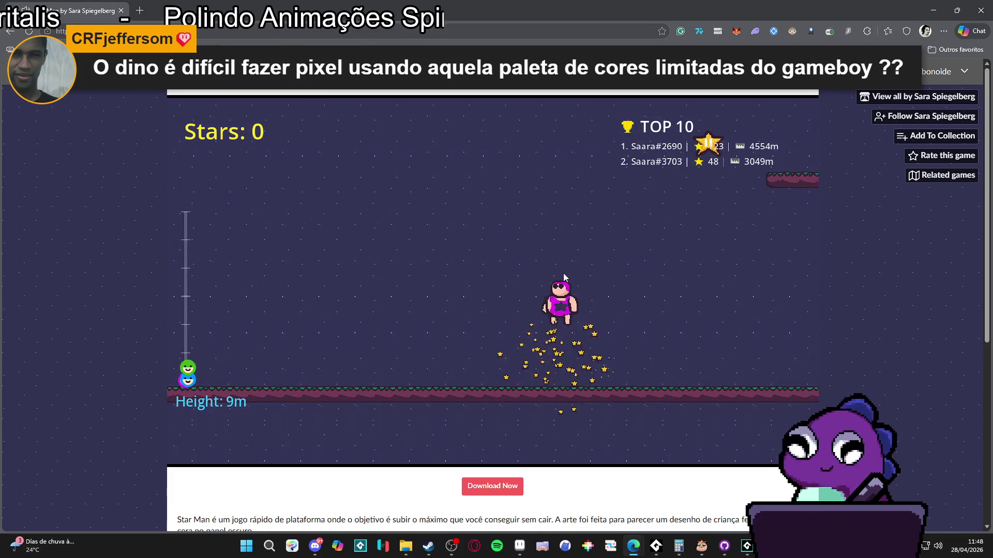
key("Right")
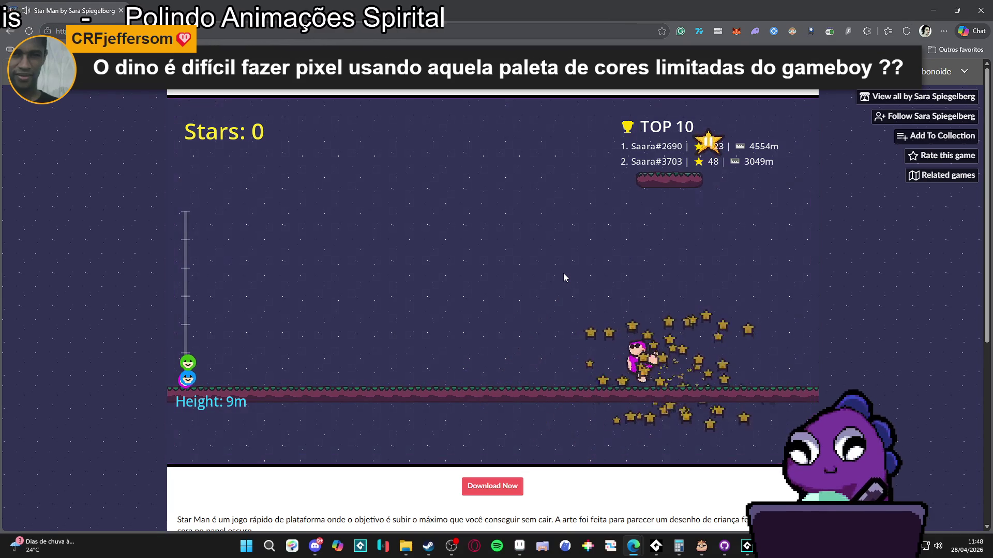
key("Left")
key("Up")
key("Up")
key("Right")
key("Up")
key("Up")
key("Up")
key("Up")
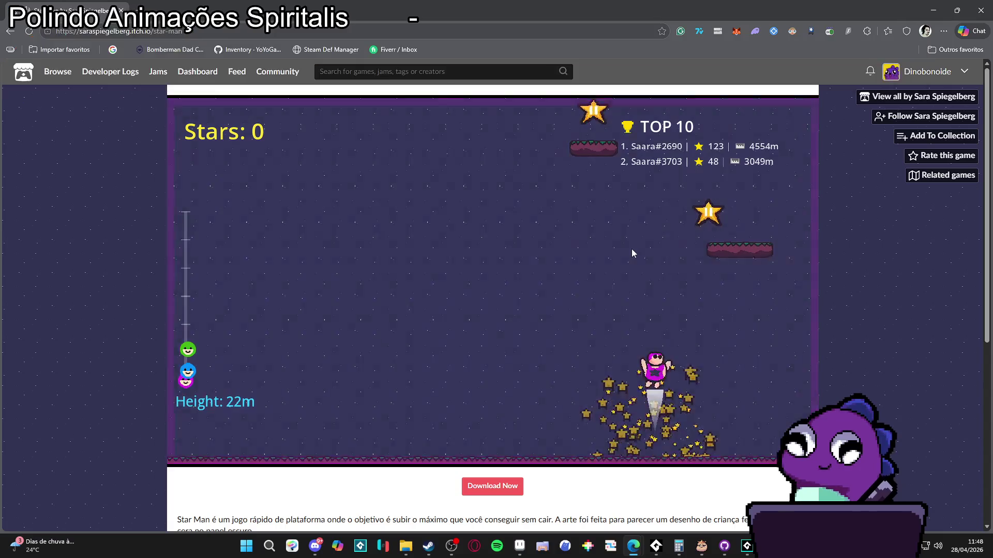
Keep hopping left and right, then dash upward with W toward higher platforms.
key("Up")
key("Left")
key("Up")
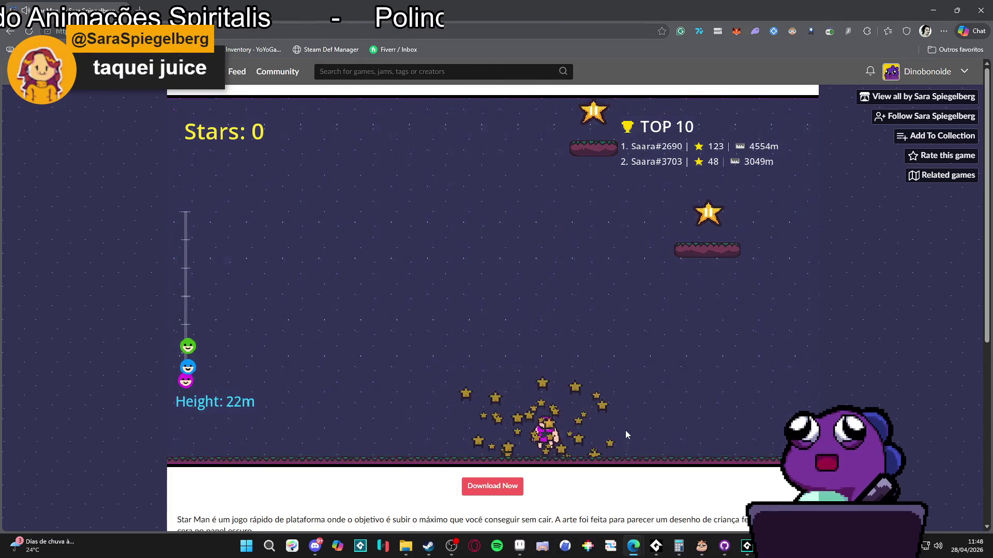
key("Up")
key("Right")
key("Left")
key("Up")
key("Up")
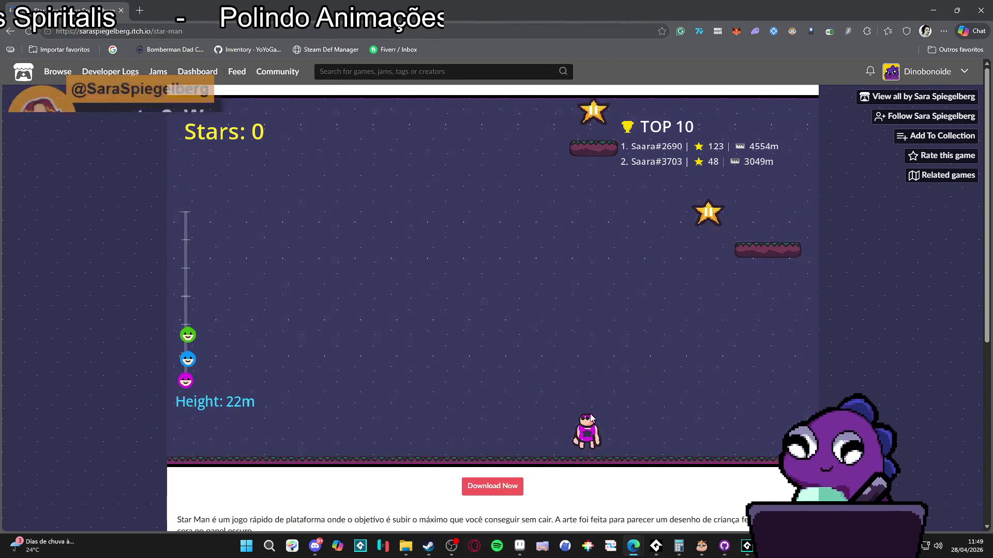
key("w")
key("w")
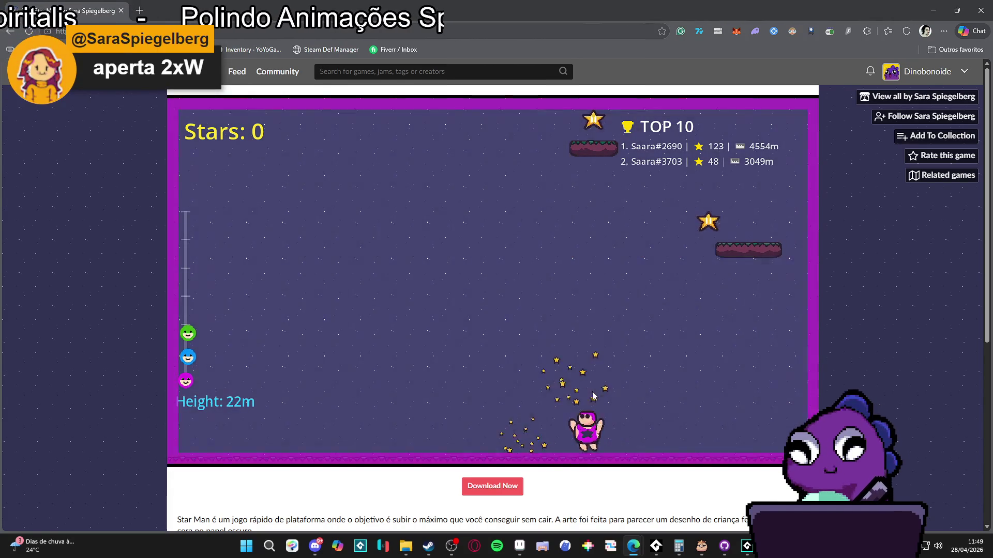
key("w")
key("w")
key("w")
key("w")
key("w")
key("w")
key("w")
key("w")
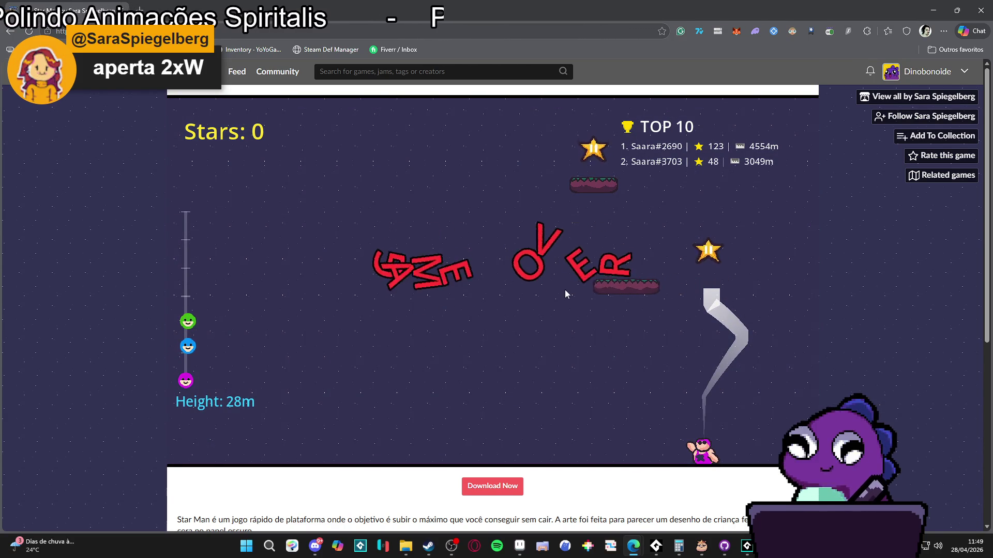
Restart after each game over and climb again, grabbing a star and reaching 32m.
key("w")
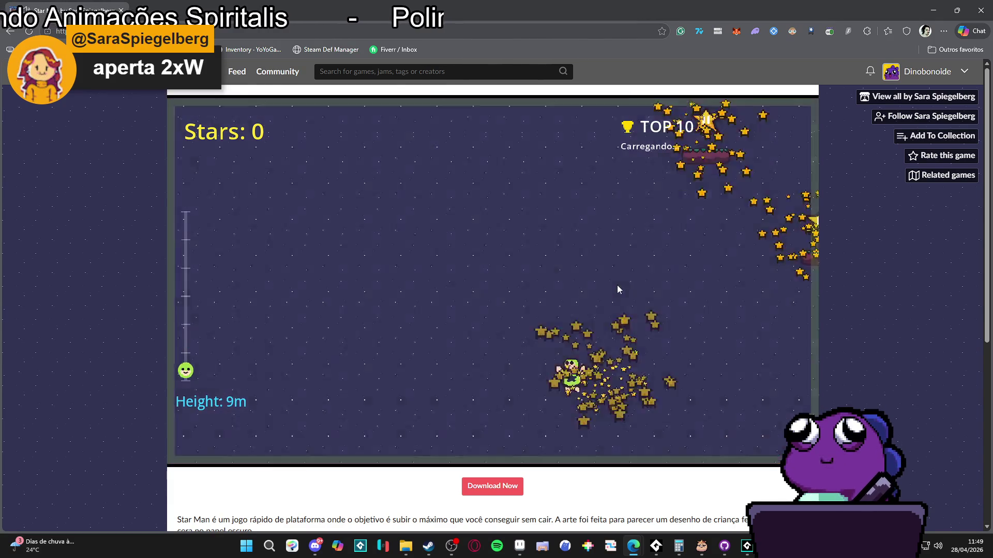
key("w")
key("w")
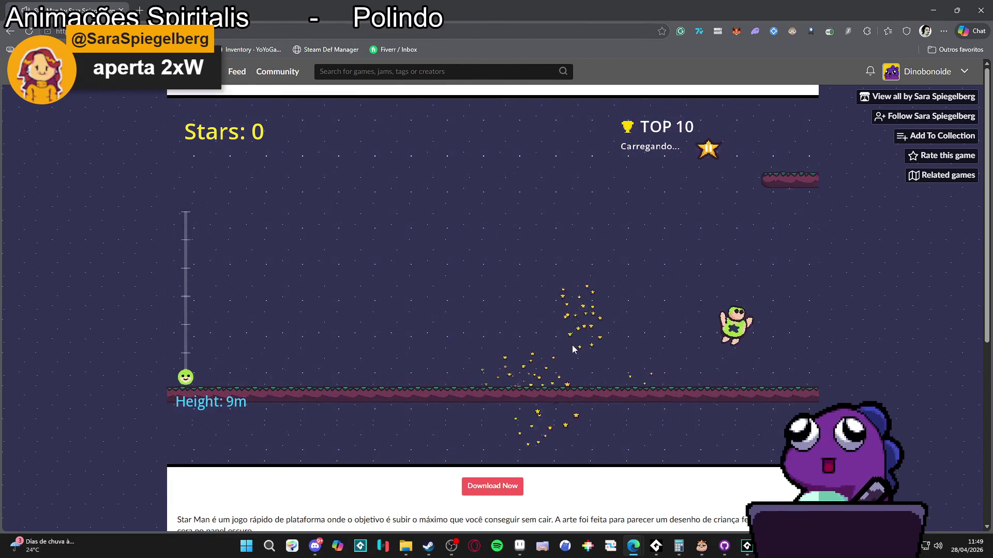
key("w")
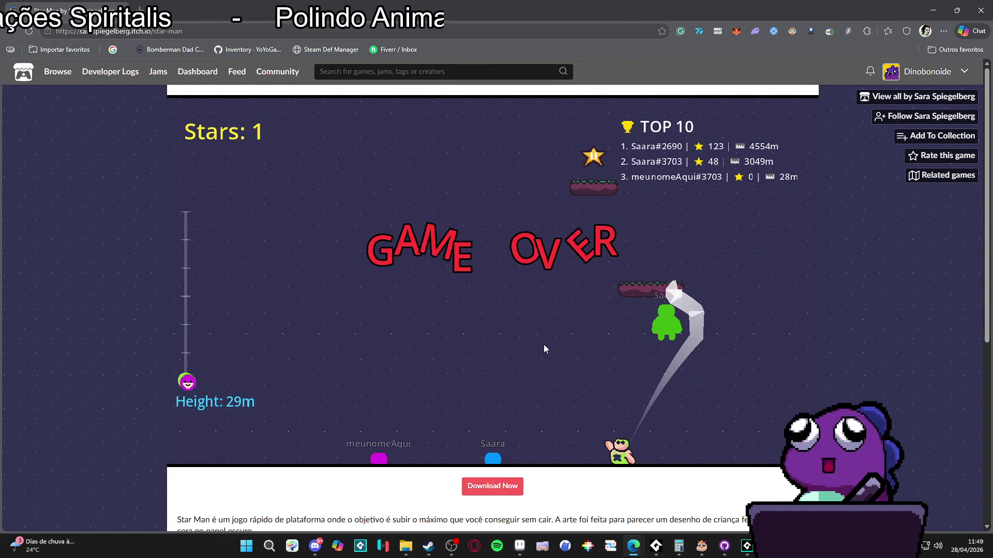
key("w")
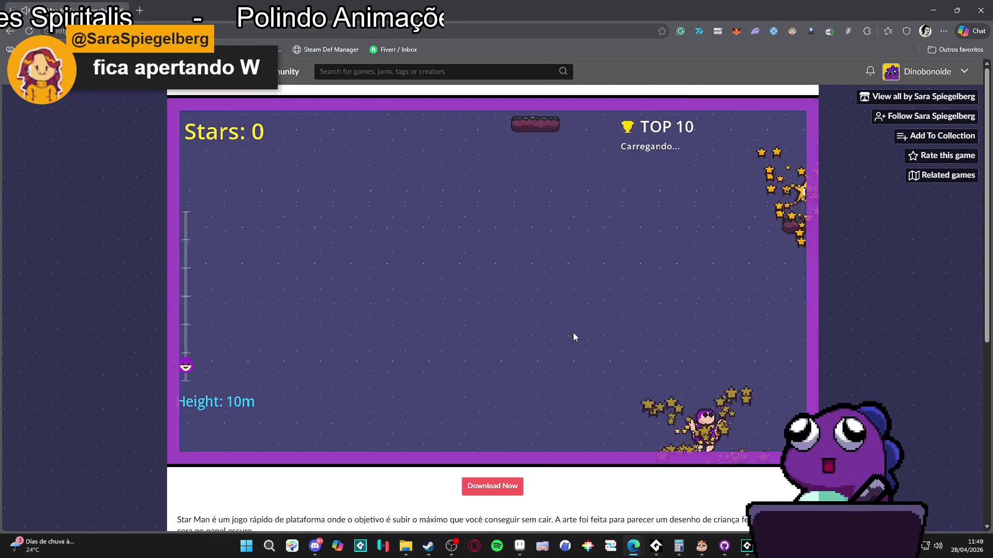
key("w")
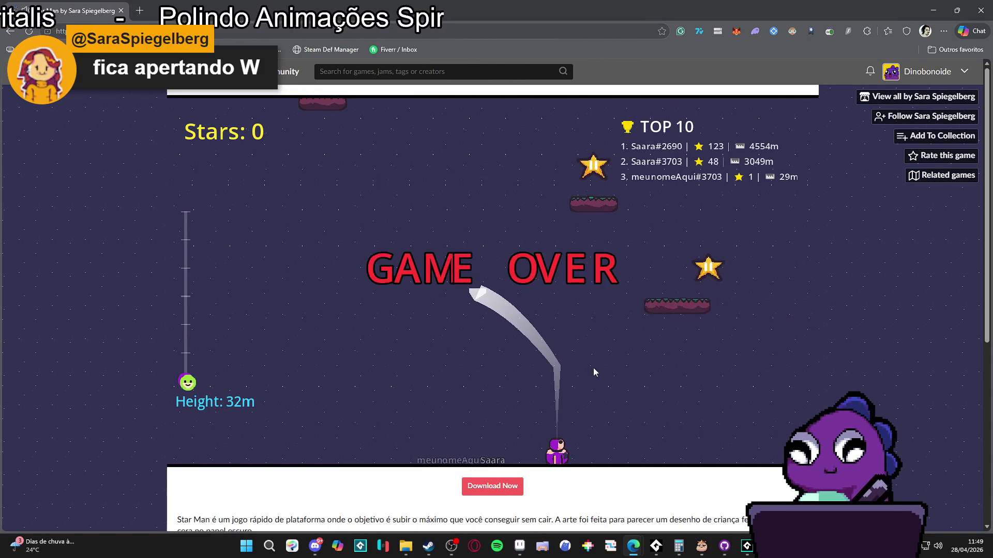
key("w")
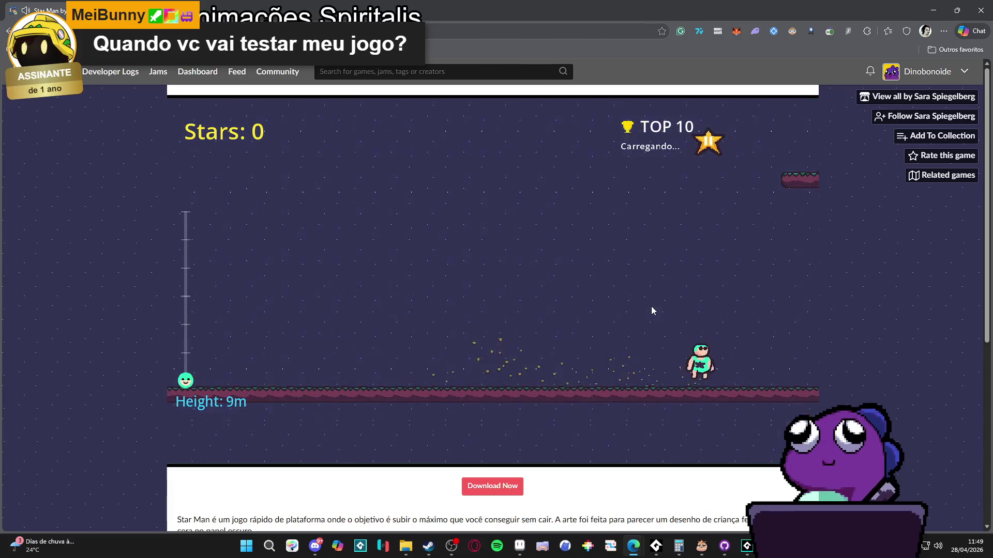
Jump up from the starting floor with W, A and D, climbing past 100 meters.
key("w")
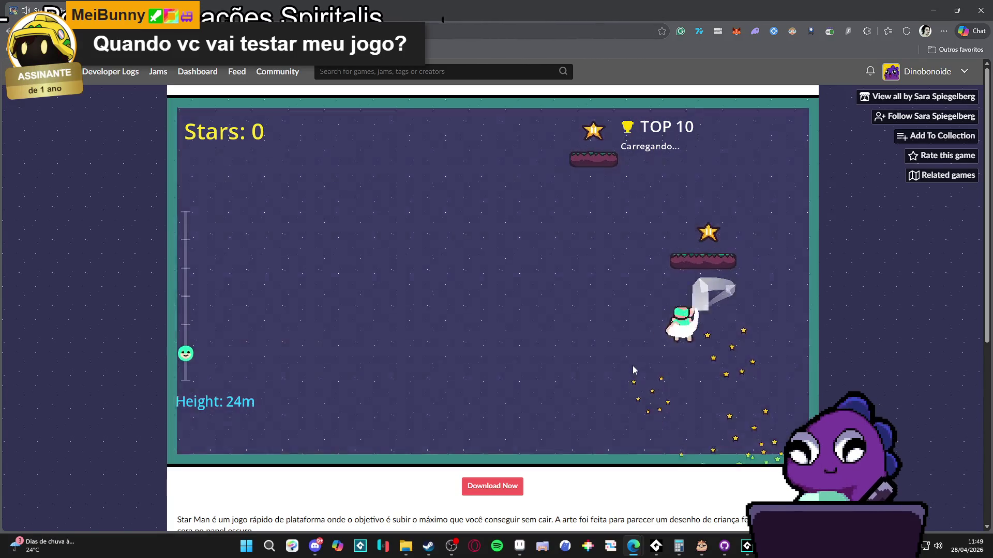
key("w")
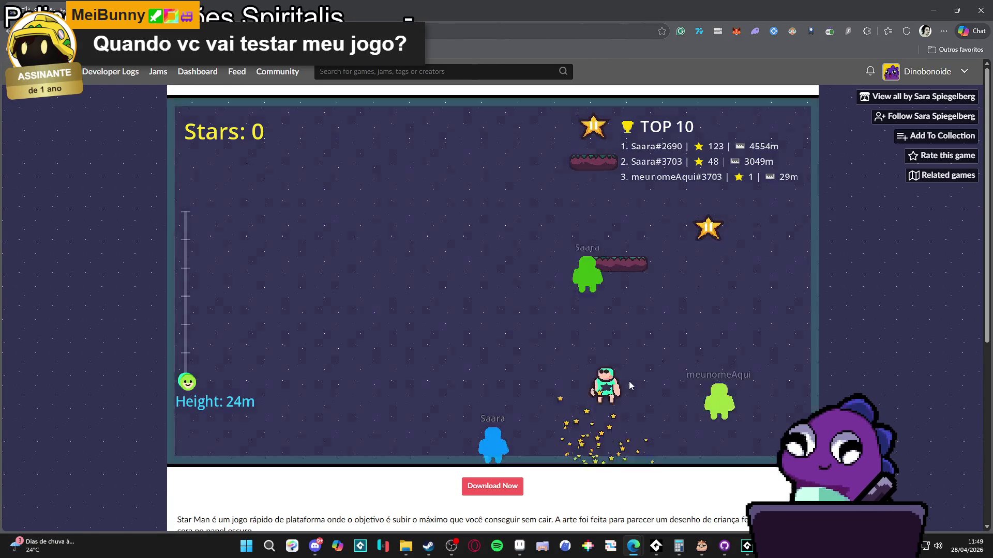
key("d")
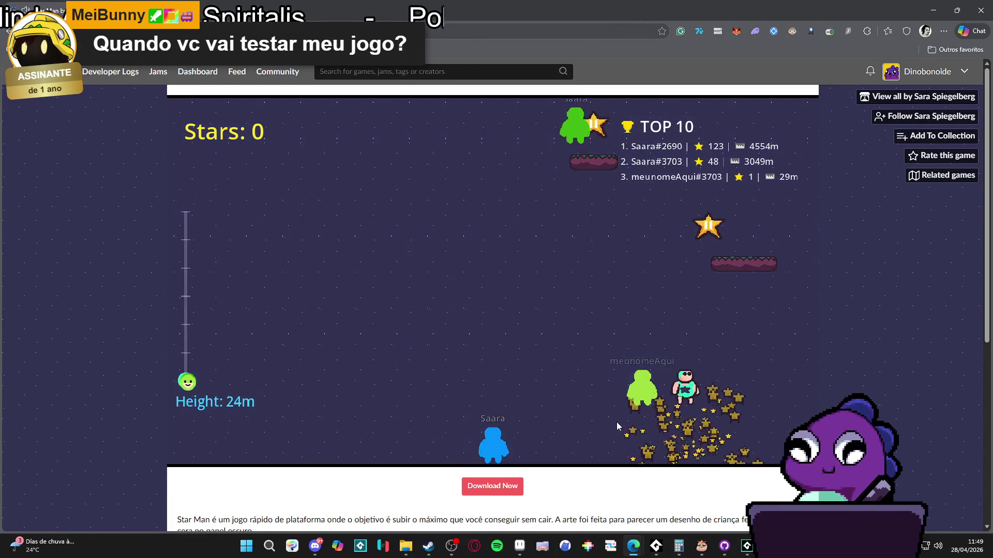
key("w")
key("a")
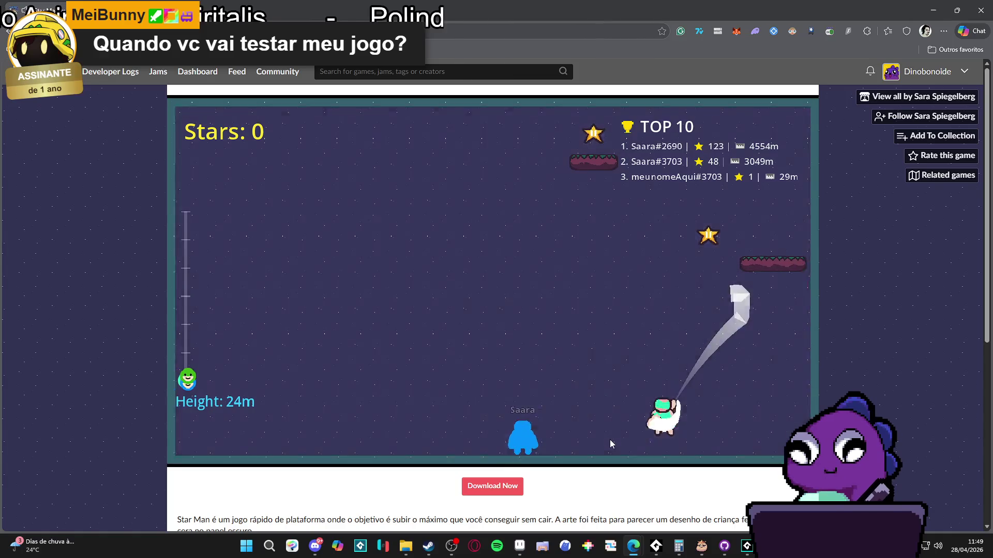
key("w")
key("a")
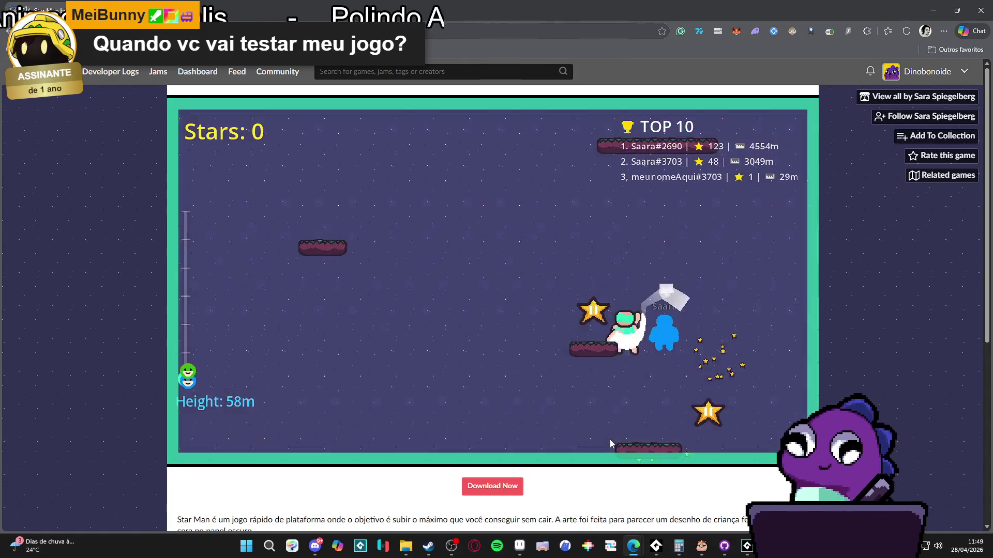
key("w")
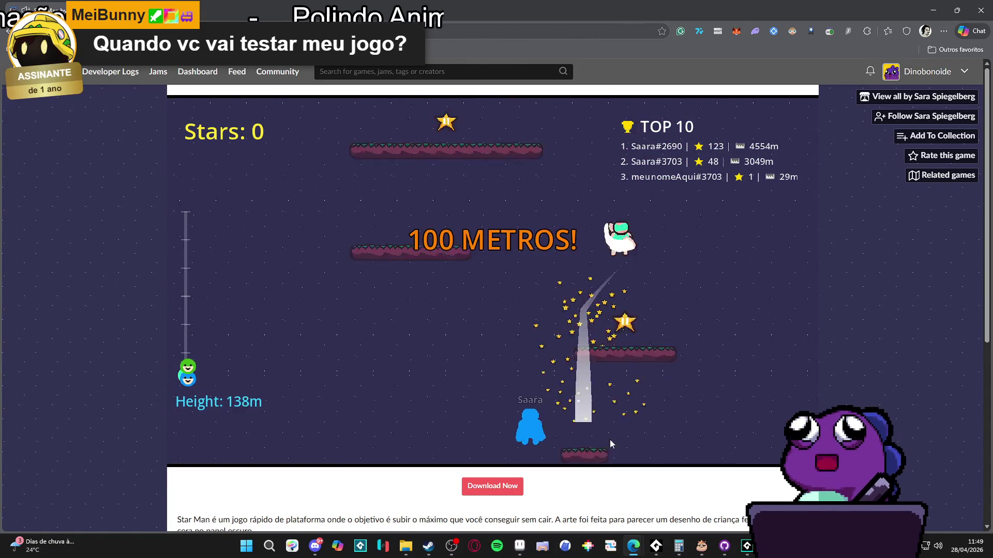
key("w")
key("a")
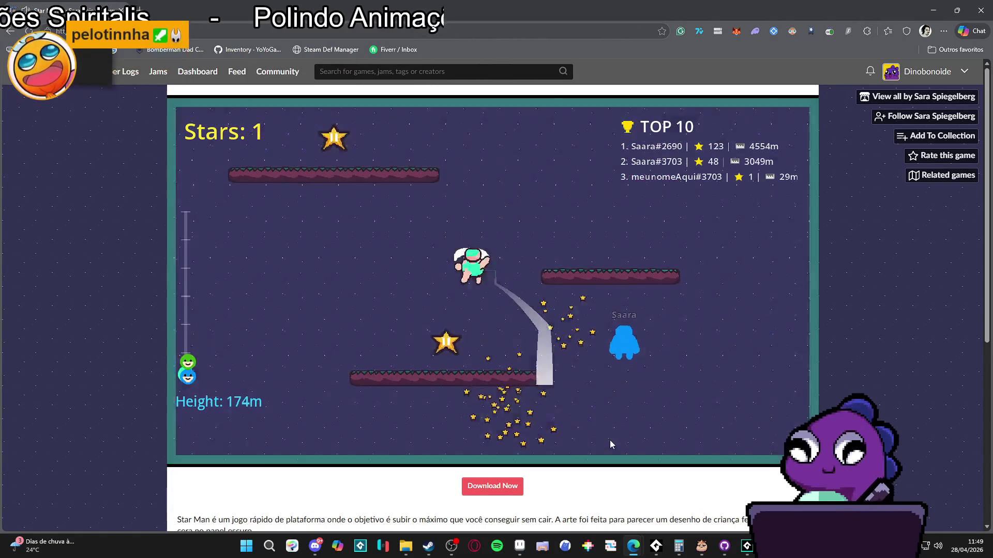
Keep climbing past 200 meters, grabbing stars on higher platforms.
key("w")
key("d")
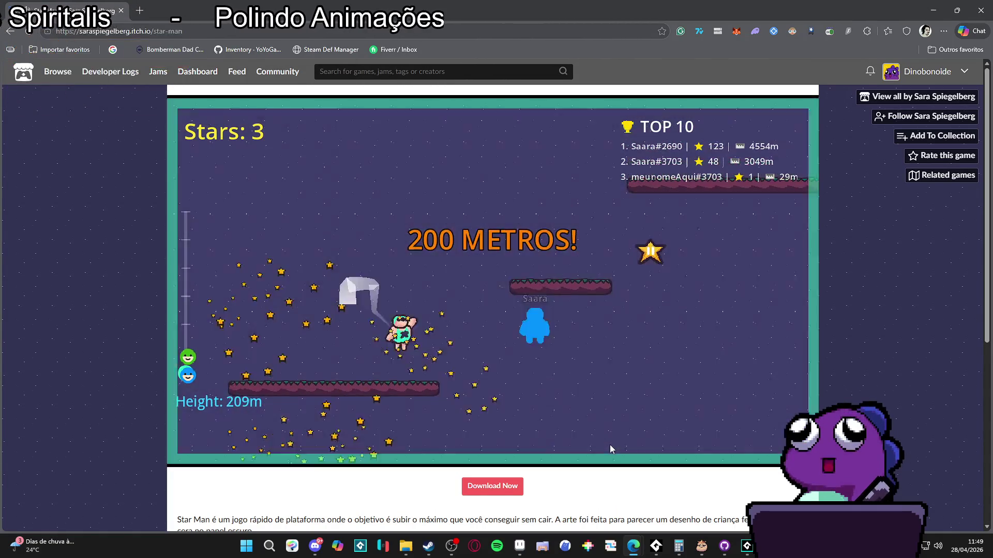
key("d")
key("w")
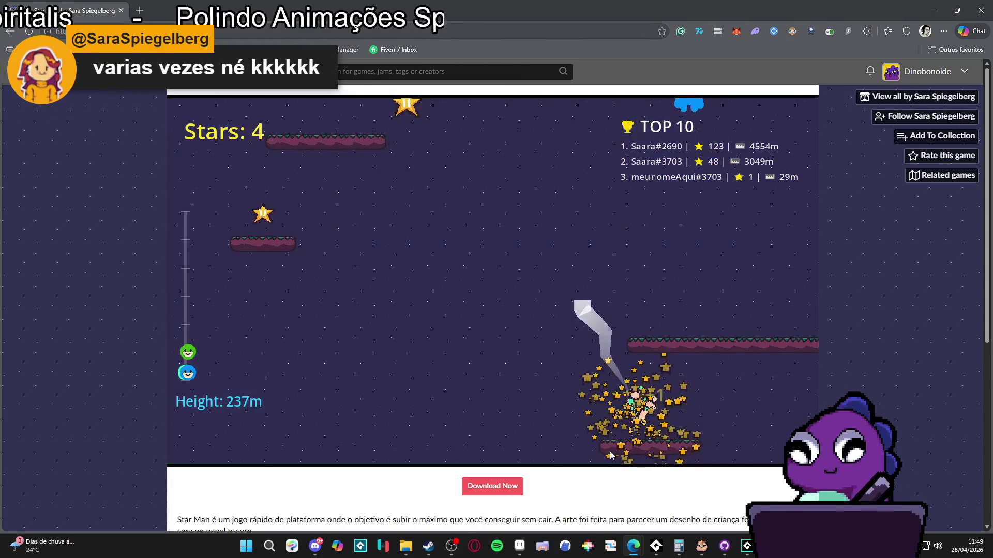
key("d")
key("w")
key("w")
key("a")
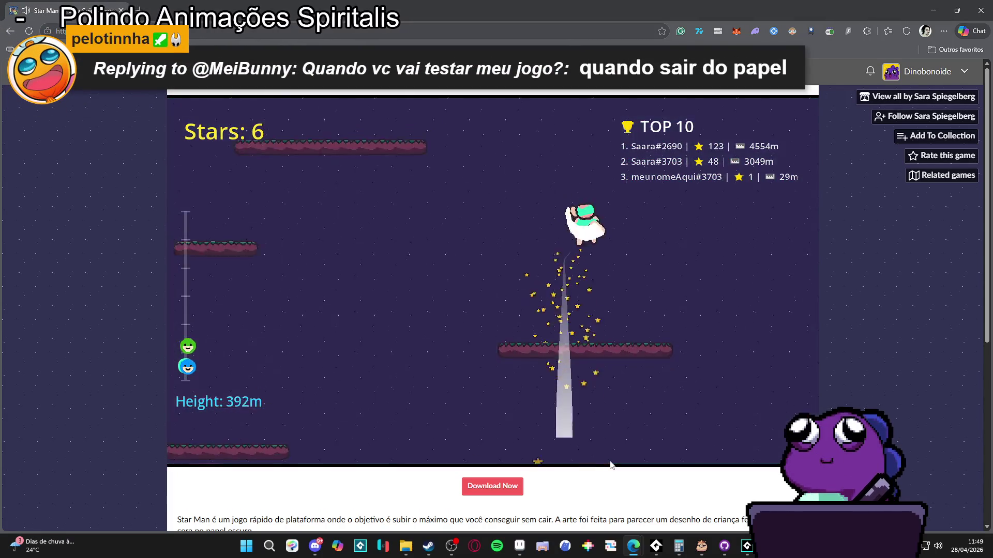
key("d")
key("w")
Push past 500 and 700 meters, then launch a new run after the 1513m finish.
key("w")
key("a")
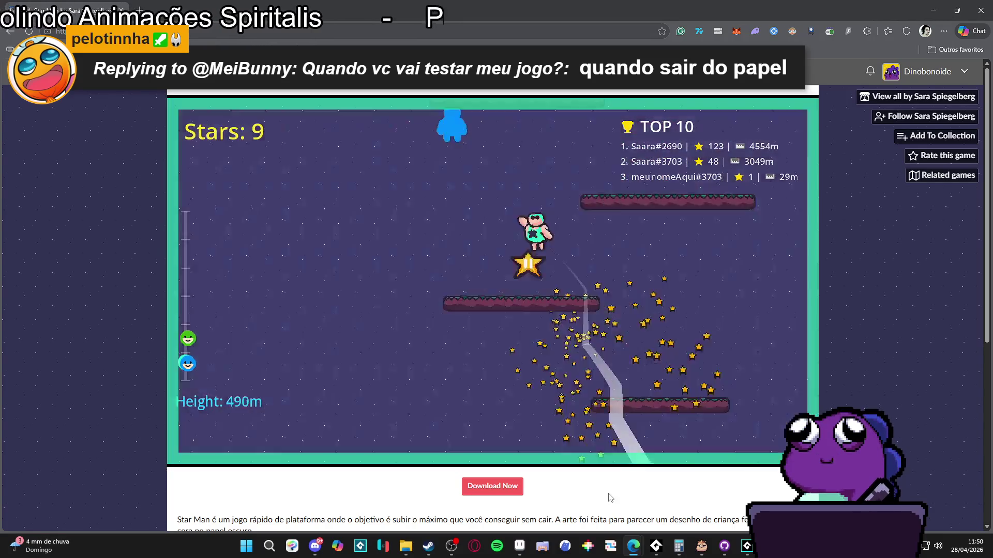
key("w")
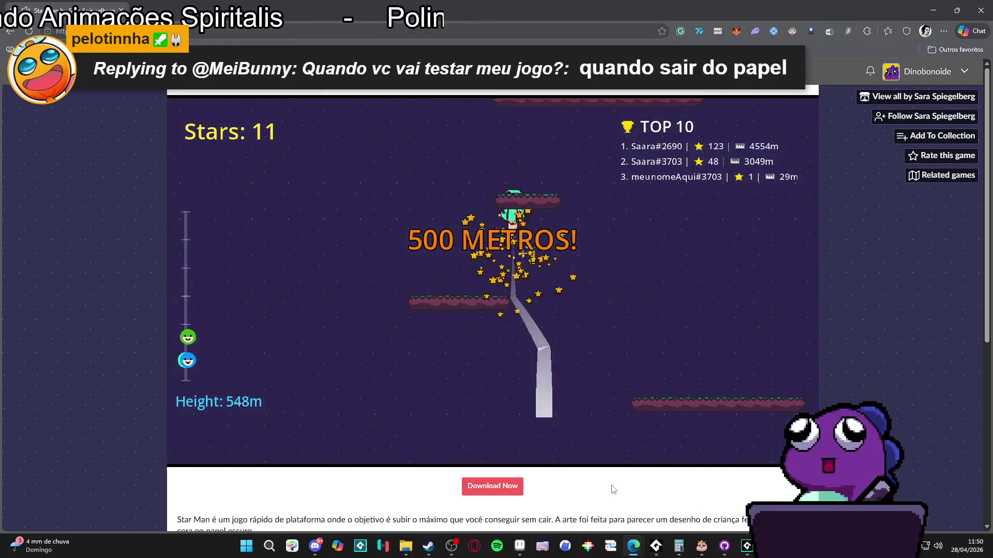
key("w")
key("a")
key("w")
key("d")
key("w")
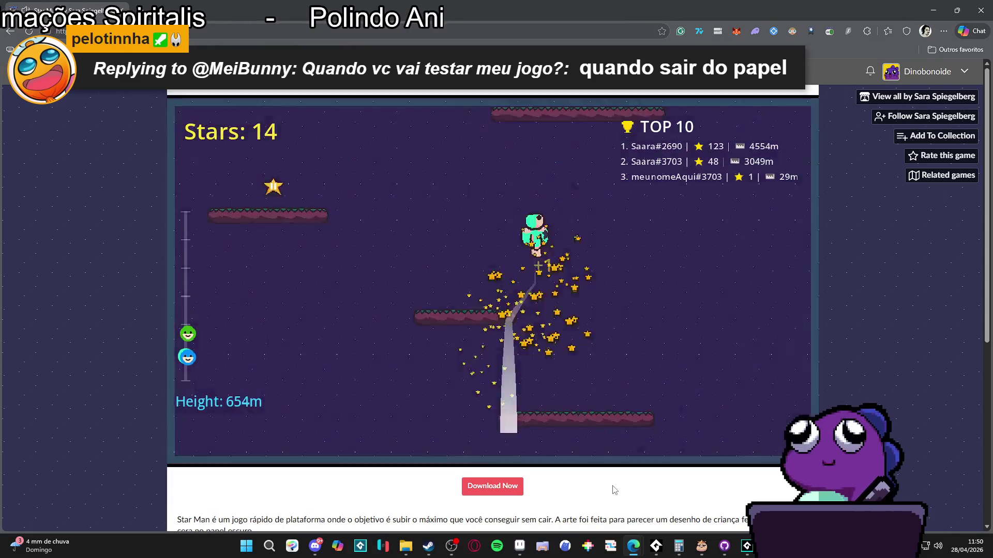
key("a")
key("w")
key("d")
key("w")
key("d")
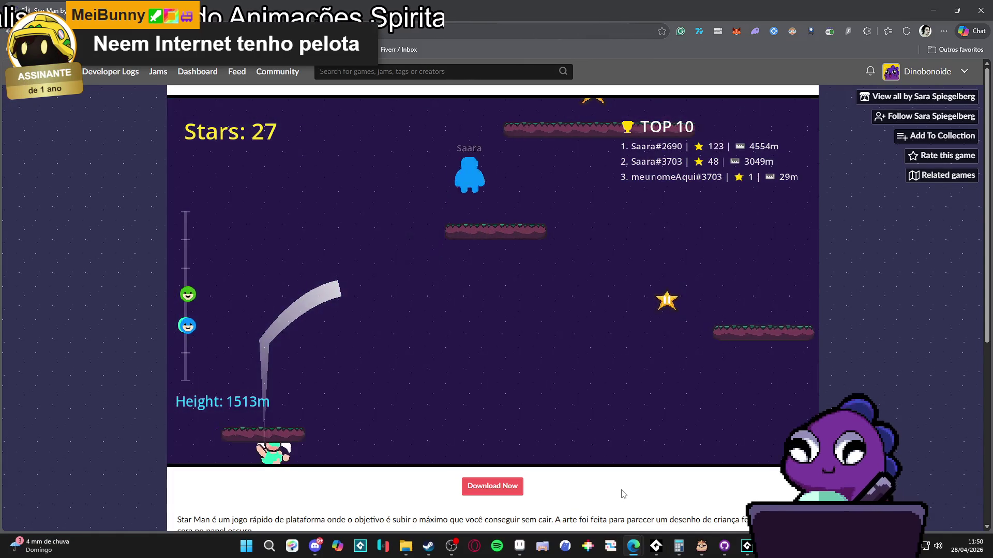
key("Left")
key("space")
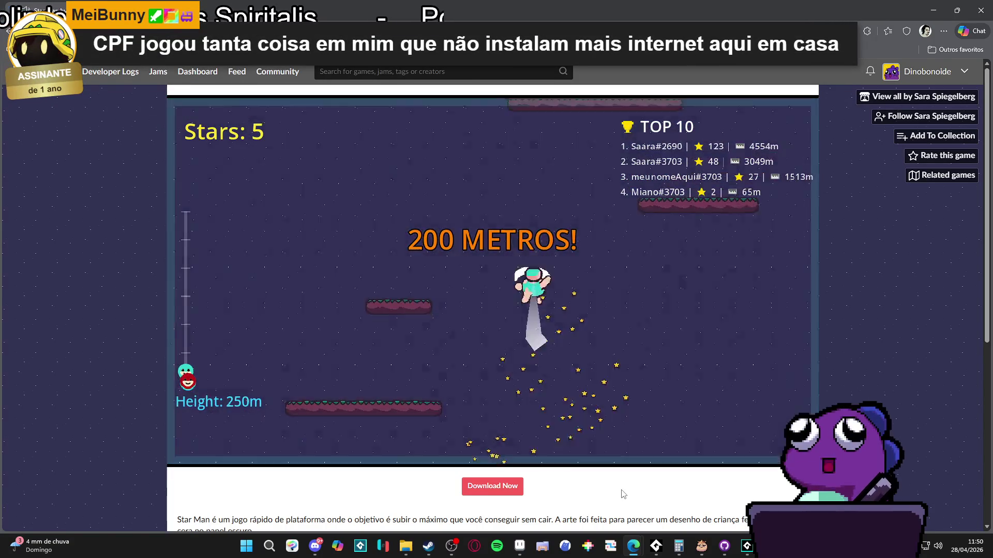
Steer the new run right and keep jumping, climbing past 500m to 709m with 9 stars.
key("Right")
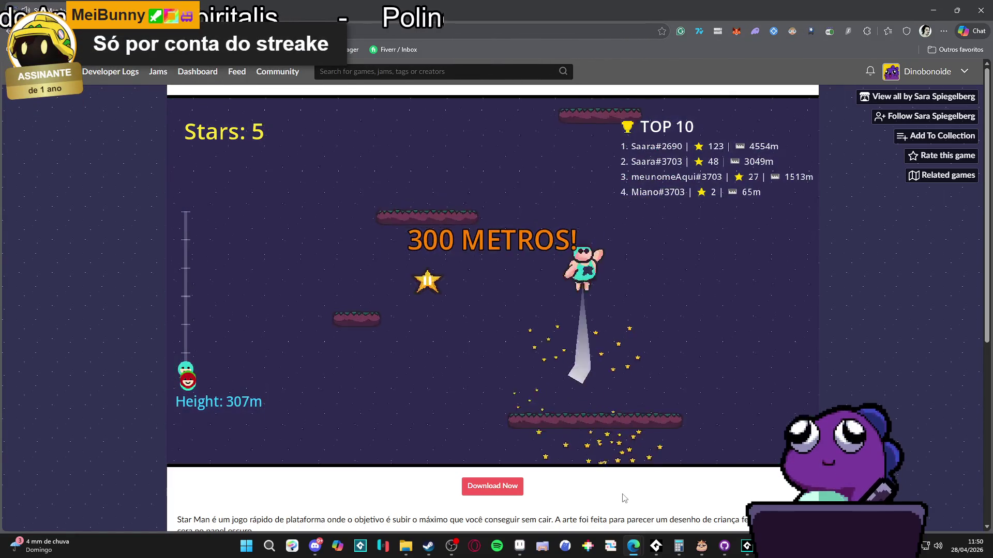
key("Up")
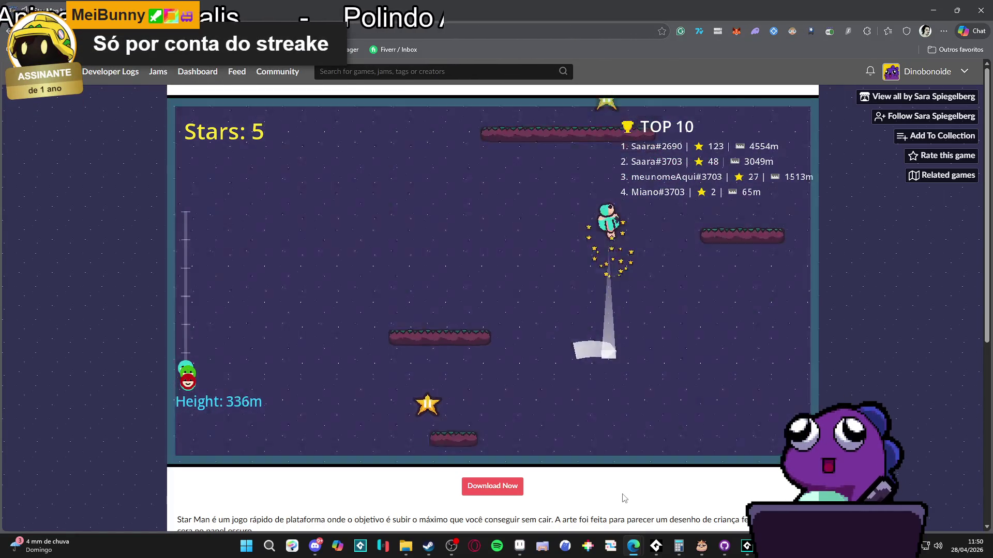
key("Up")
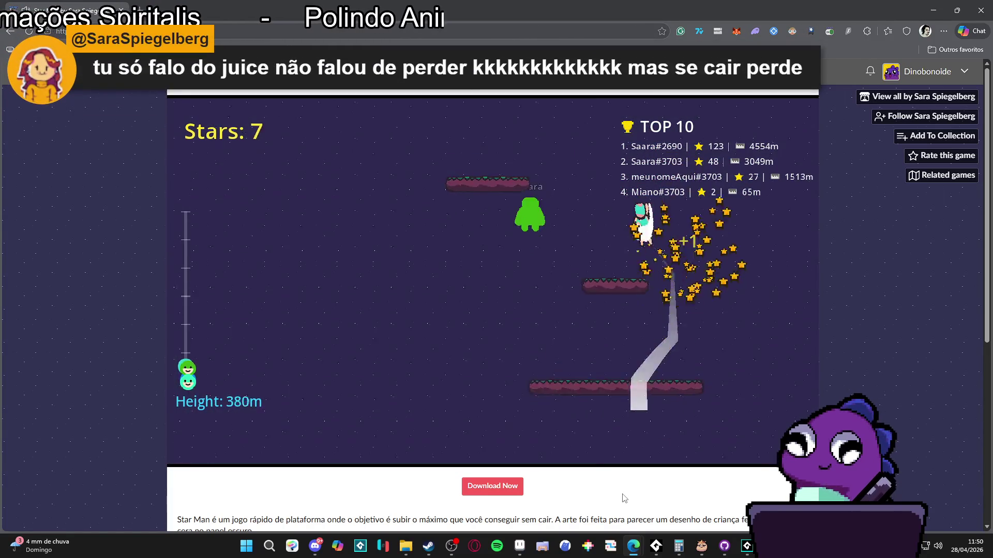
key("Up")
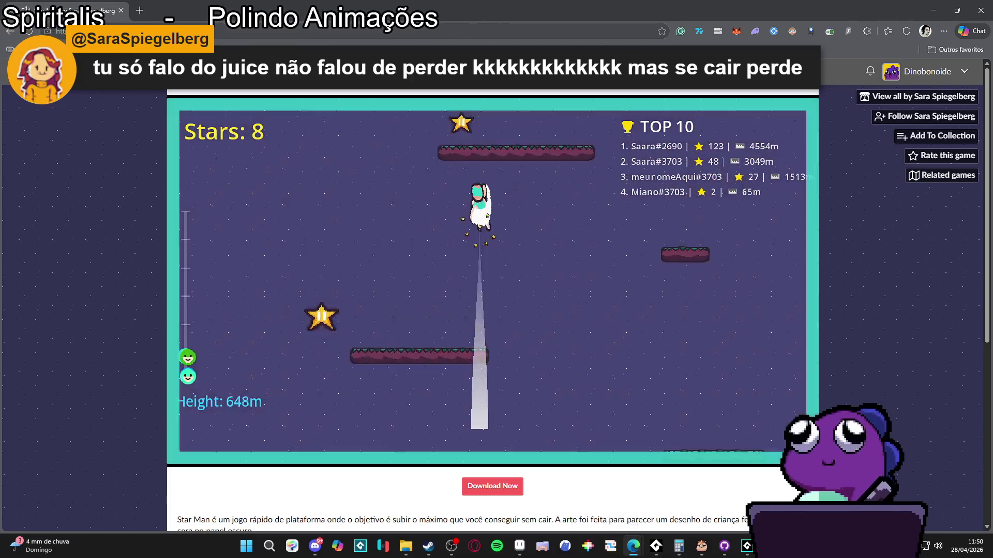
mouse_move(632, 543)
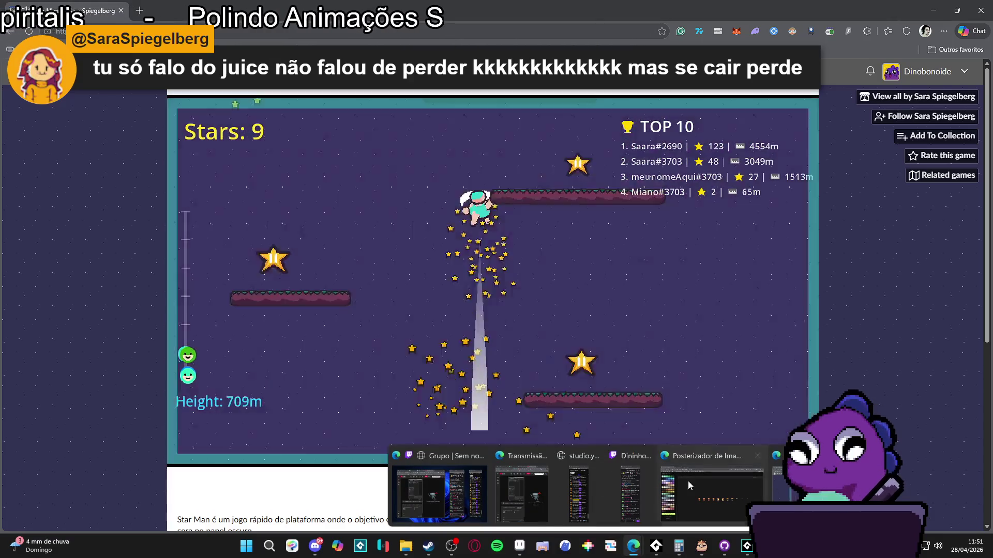
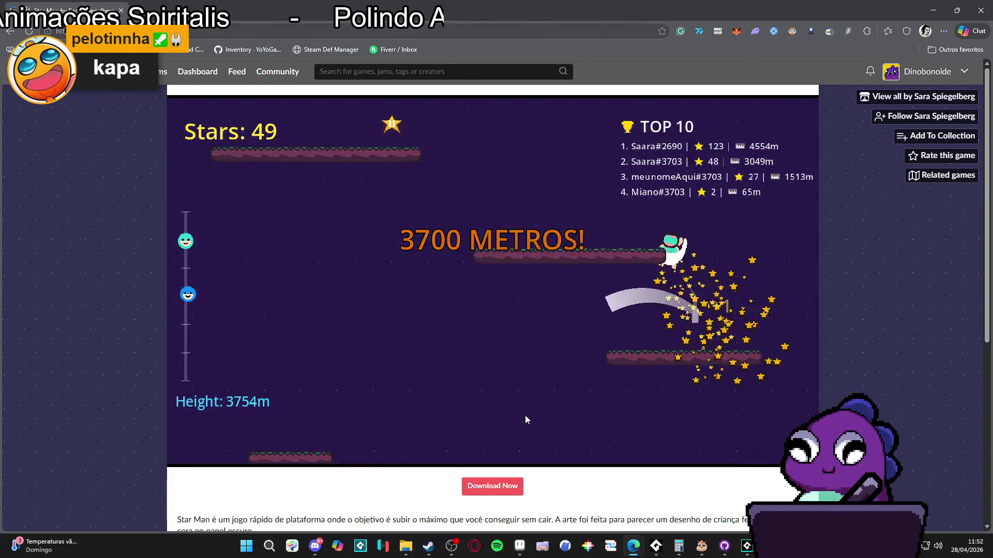
Play Star Man, climbing past 3800 metres and dashing up toward the stars.
key("Left")
key("Right")
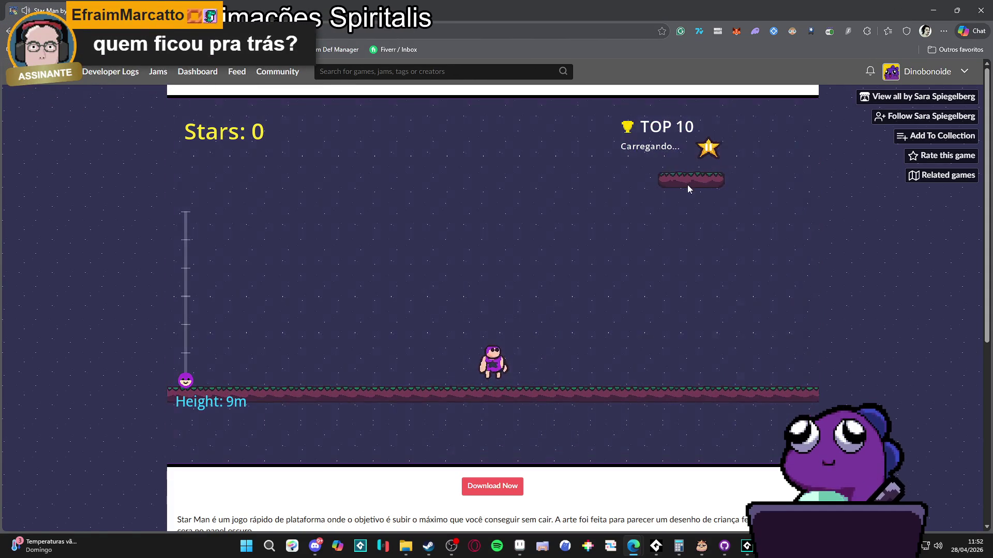
left_click(666, 211)
left_click(665, 210)
left_click(665, 210)
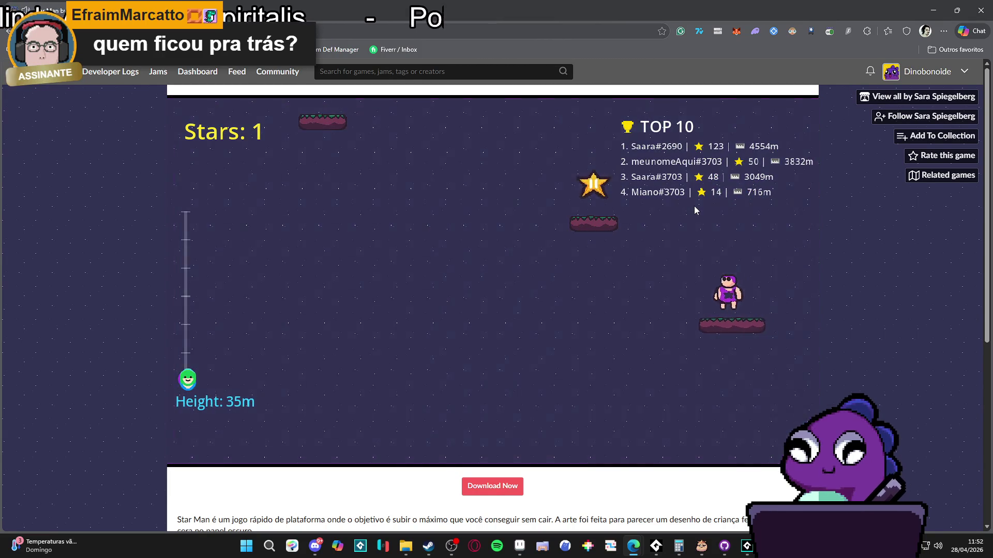
left_click(694, 206)
left_click(694, 206)
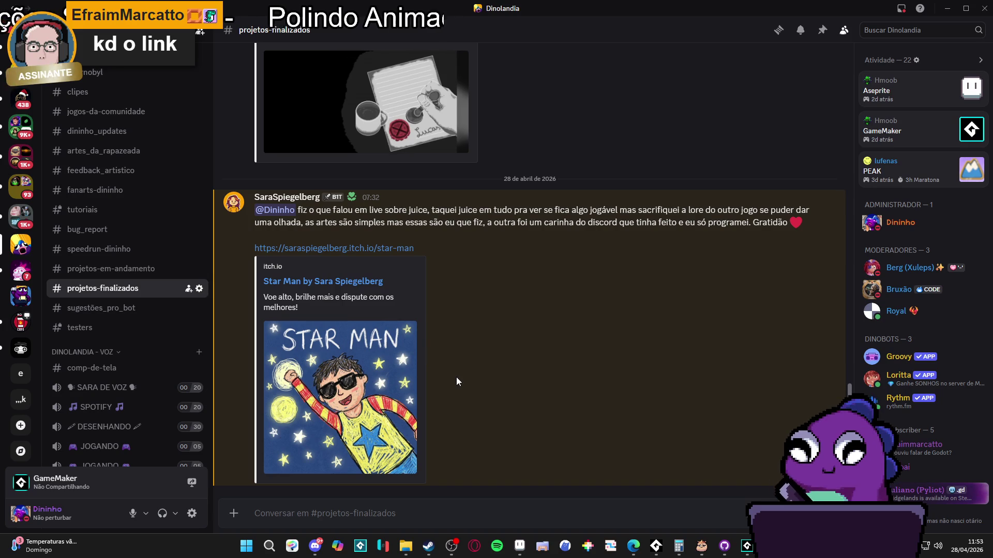
Minimize Discord to get back to GameMaker.
left_click(950, 6)
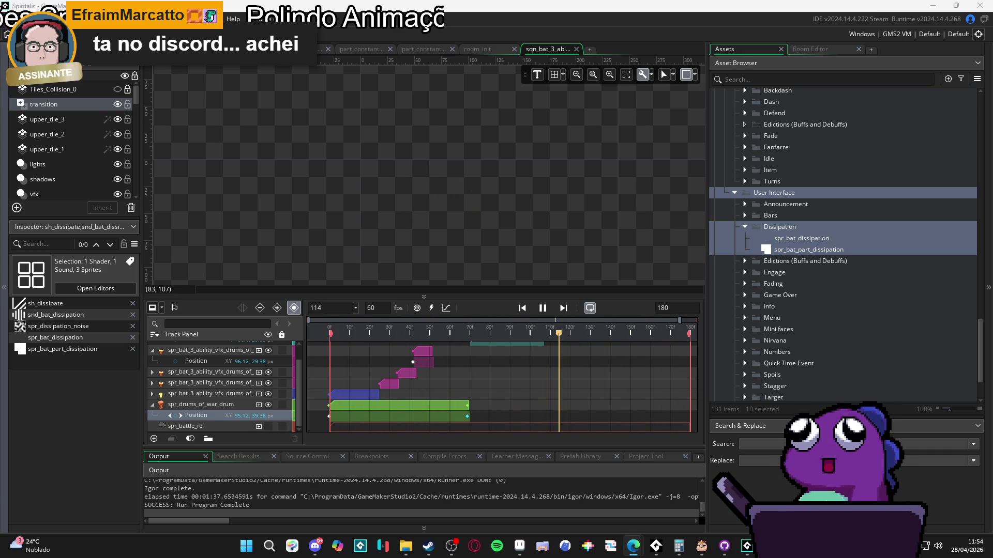
left_click(315, 546)
key("alt+Tab")
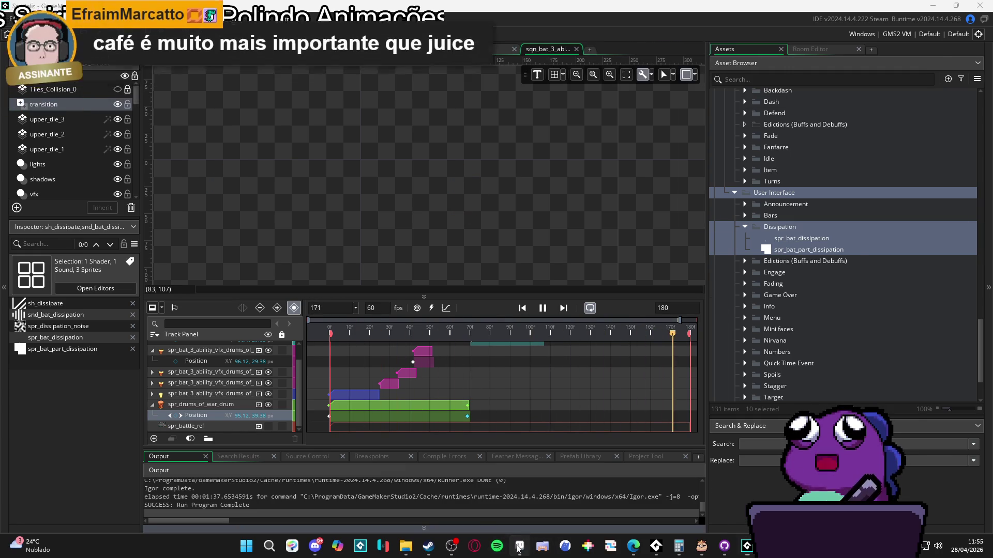
Show the spr_battle_ref mockup in Aseprite and eyedrop the floor grey #4c474c.
left_click(518, 549)
left_click(506, 31)
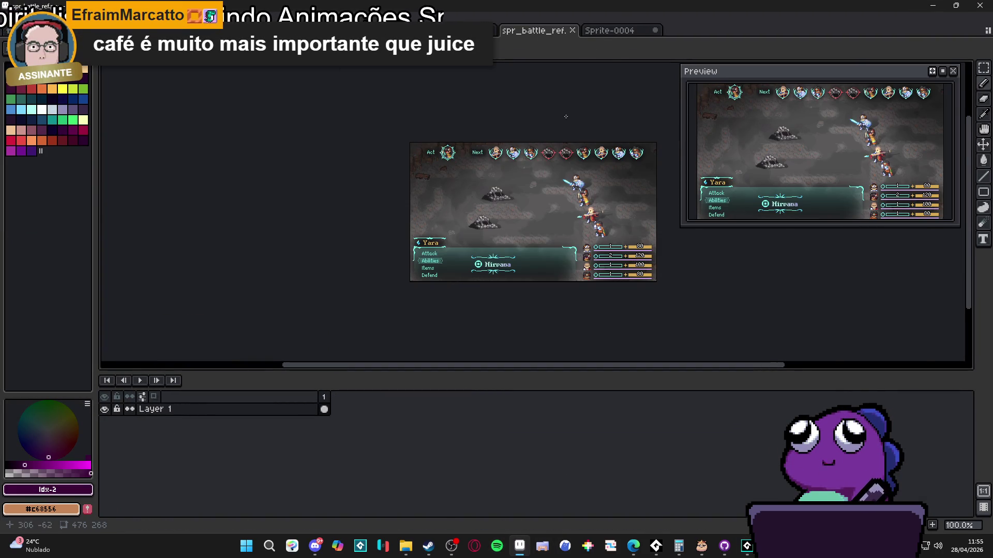
scroll(354, 275, "up", 7)
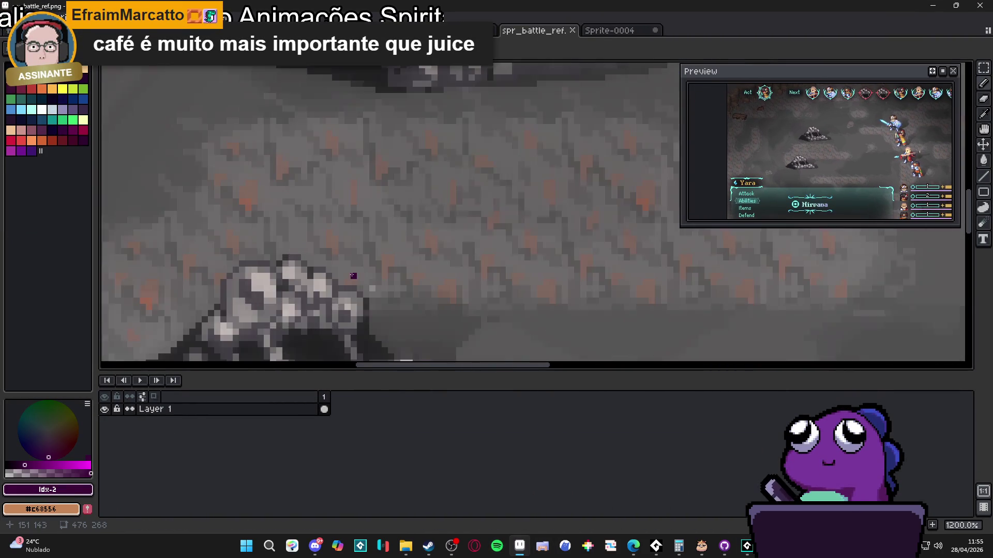
left_click(357, 279, "alt")
scroll(370, 268, "down", 3)
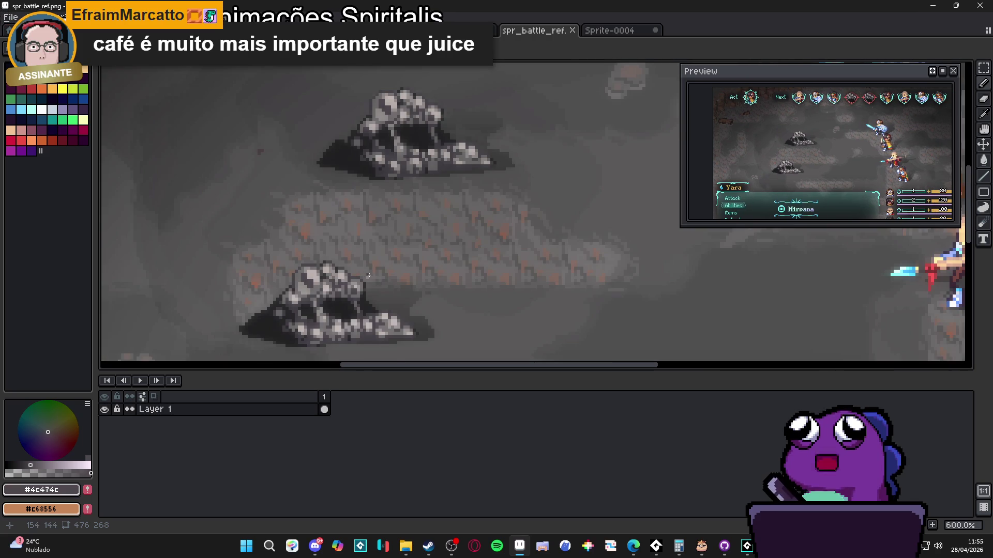
scroll(367, 276, "down", 1)
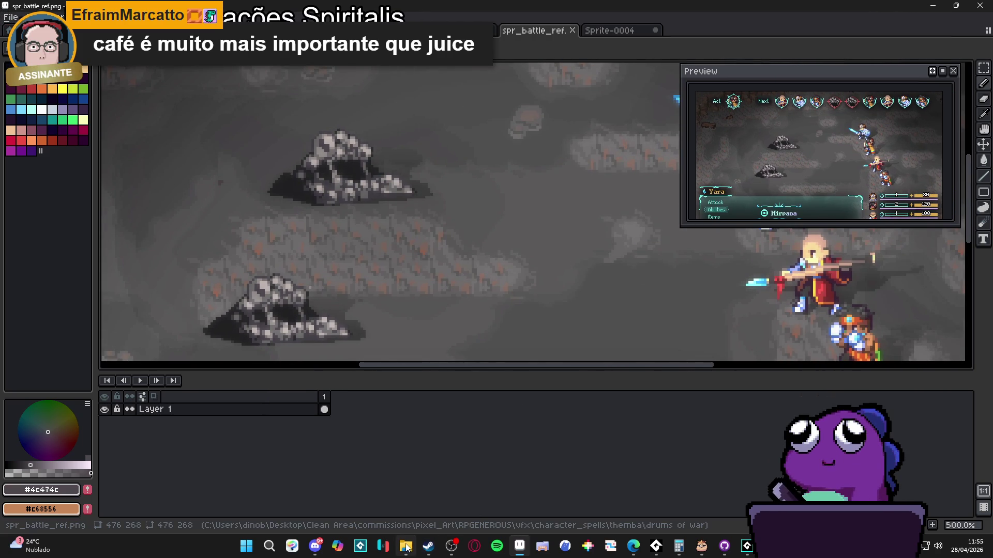
left_click(407, 546)
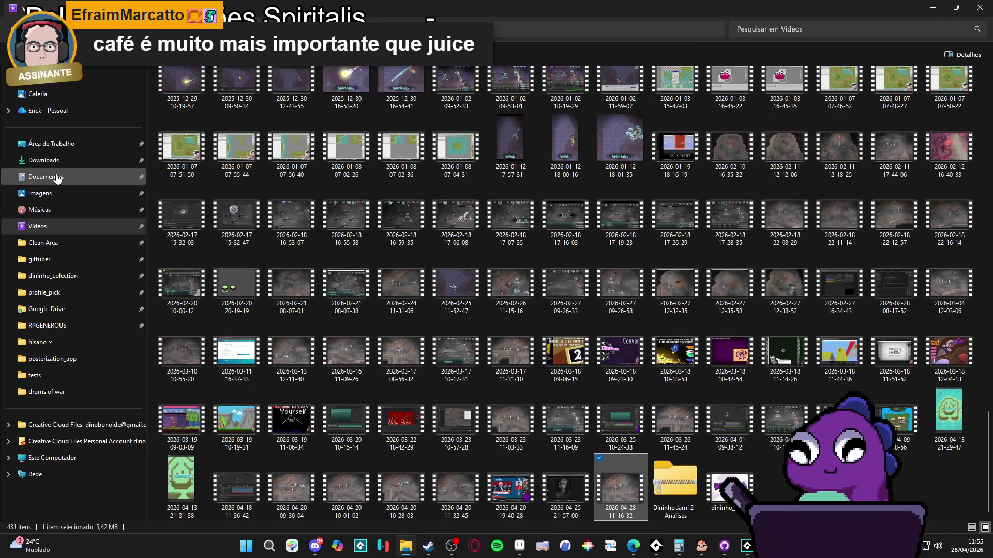
Browse Clean Area > RPGENEROUS > characters > monsters and open spr_slime.png in Aseprite.
left_click(57, 144)
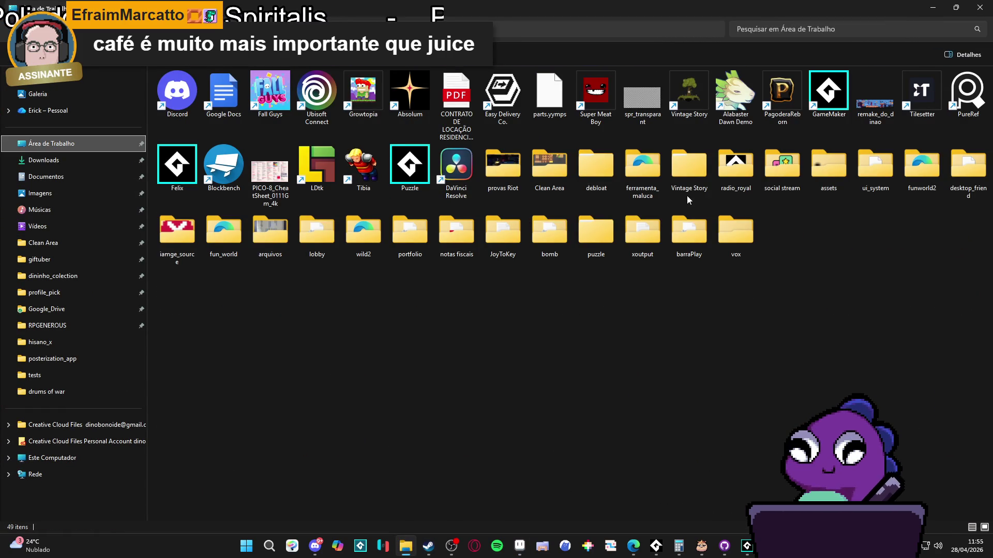
left_click(77, 242)
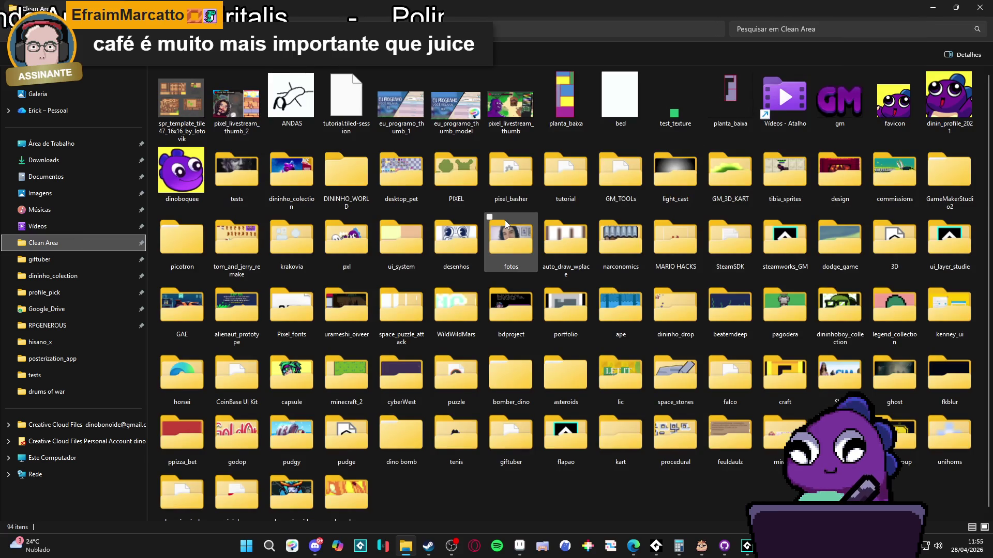
left_click(47, 325)
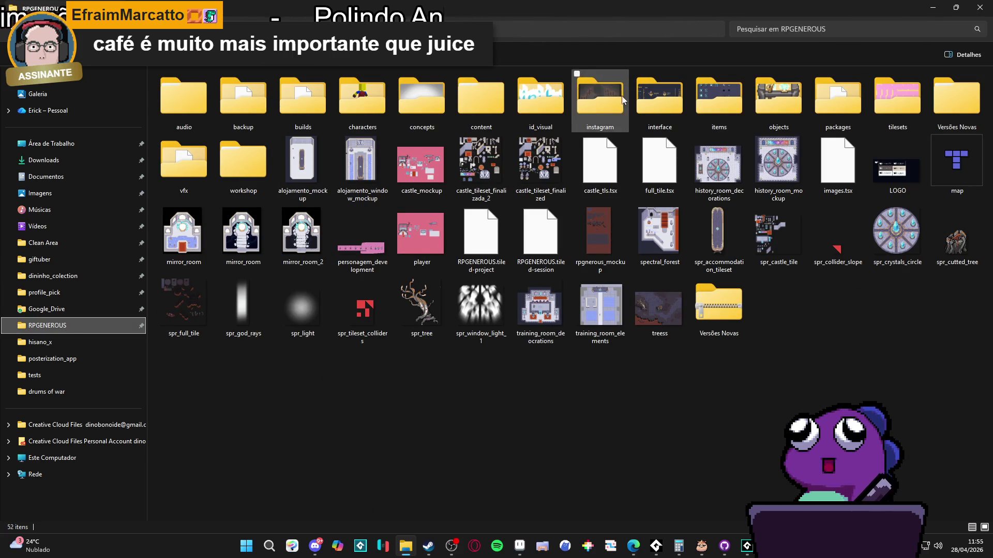
double_click(349, 96)
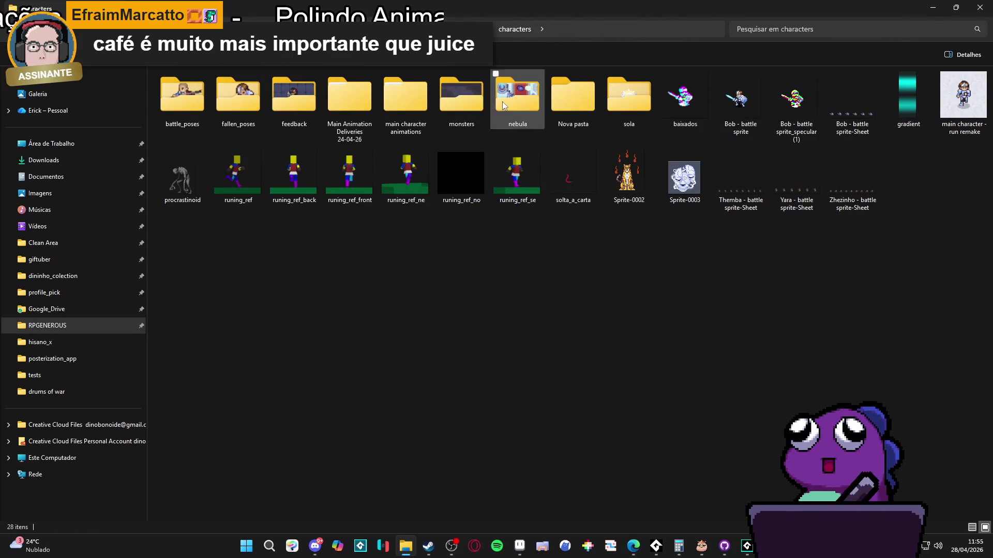
double_click(460, 101)
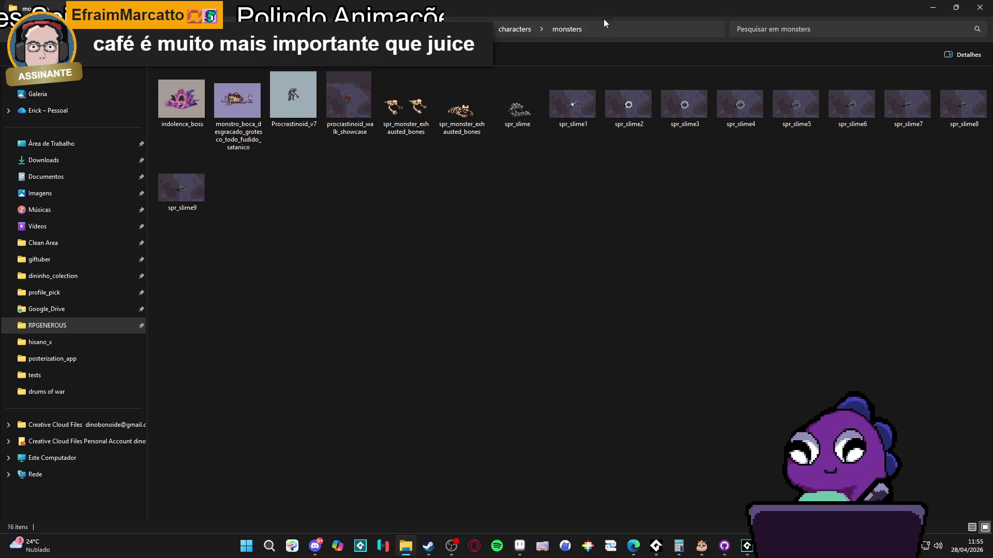
double_click(541, 108)
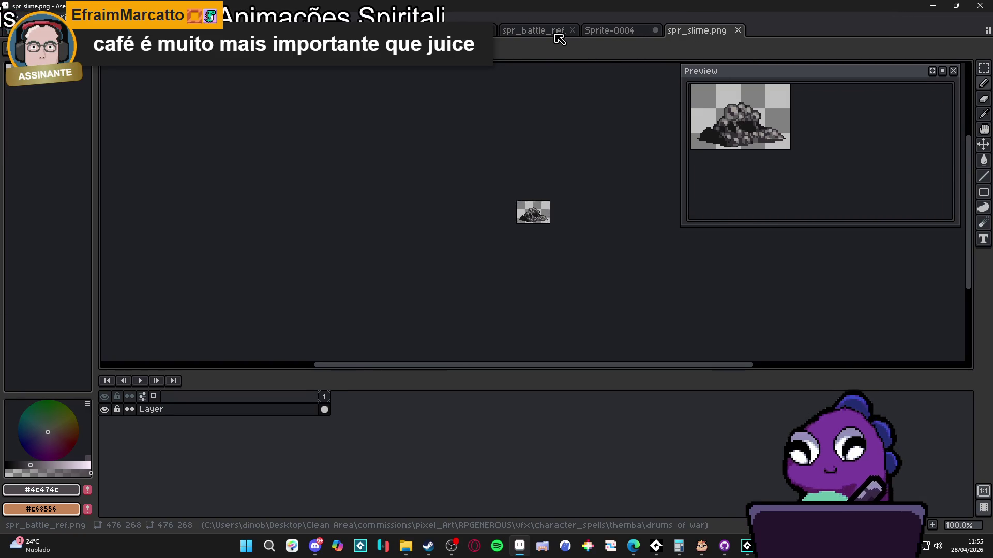
Paste the rock mound into the battle mockup beside the other rocks.
left_click(559, 33)
scroll(362, 233, "down", 1)
key("ctrl+v")
left_click_drag(197, 233, 484, 243)
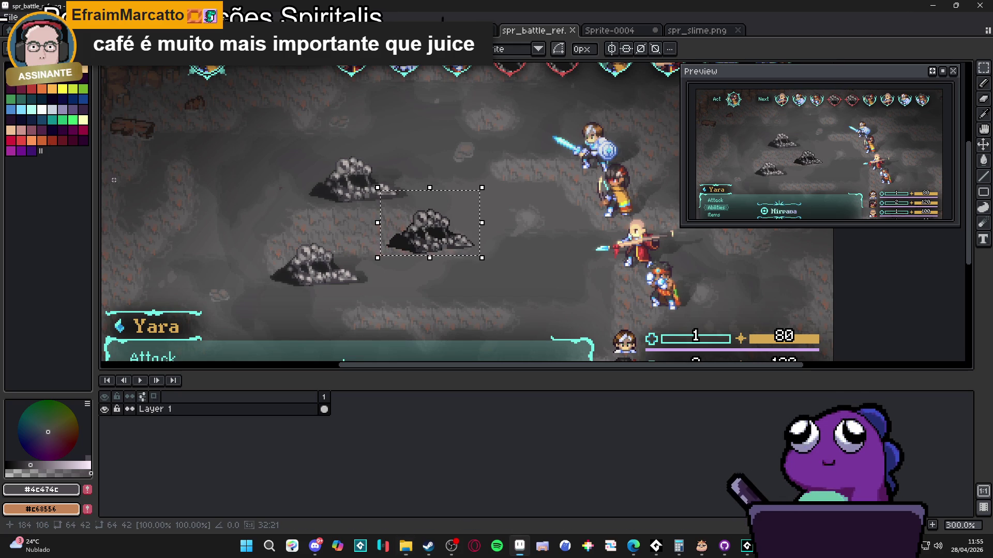
Paste the rock onto a new layer at the floor's centre, enlarged about 114% and shifted 30 px left.
key("shift+n")
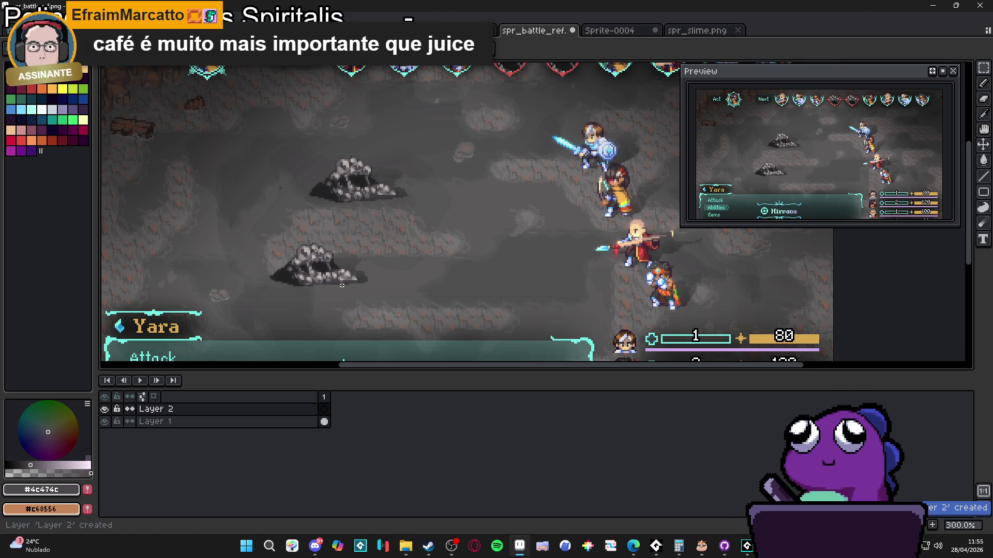
key("ctrl+v")
mouse_move(201, 225)
left_mouse_down()
mouse_move(436, 231)
mouse_move(401, 244)
left_mouse_up()
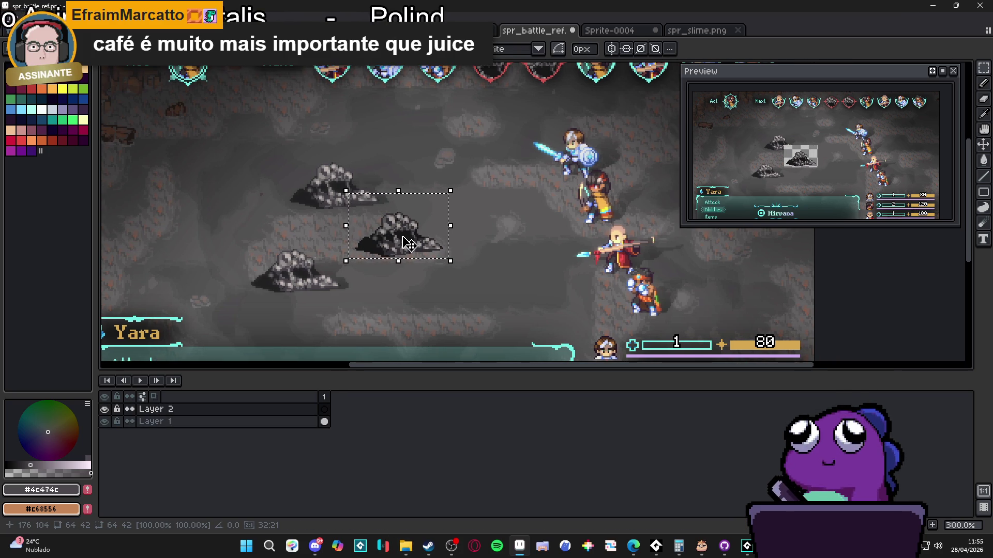
mouse_move(448, 203)
left_mouse_down()
mouse_move(475, 202)
mouse_move(517, 172)
left_mouse_up()
key("Return")
left_click_drag(330, 147, 495, 279)
left_click_drag(437, 259, 421, 262)
key("Return")
Marquee-select the large rock mound in the centre of the scene.
scroll(284, 326, "left", 1)
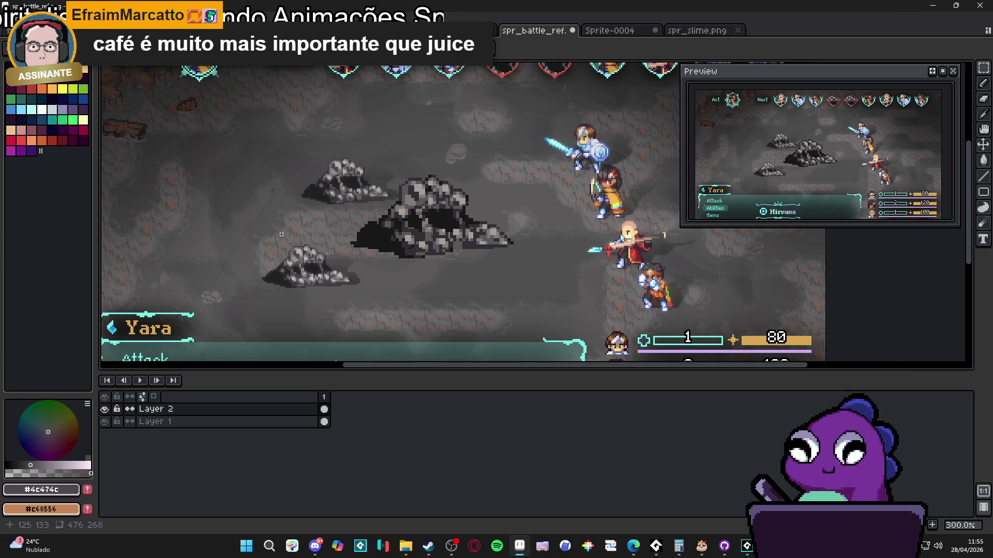
scroll(379, 216, "up", 9)
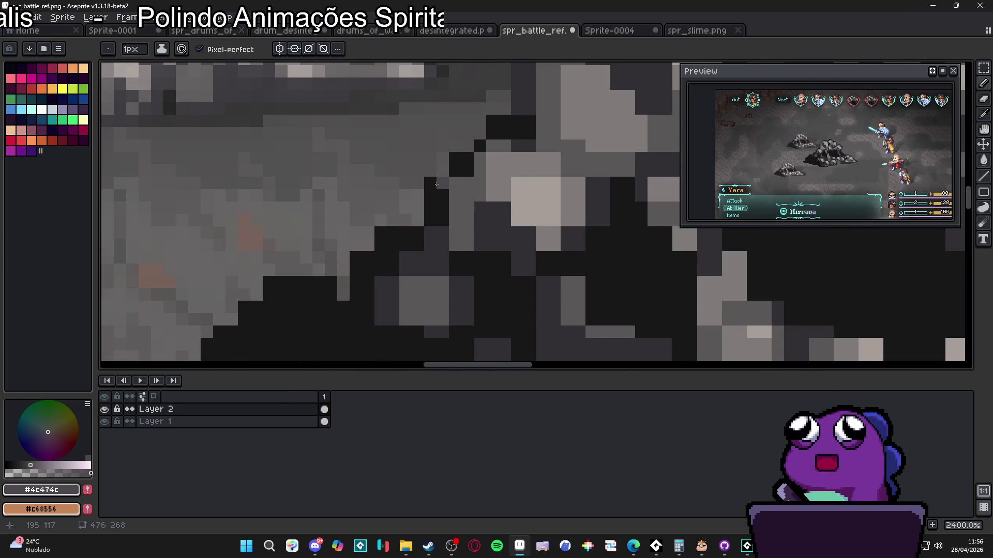
scroll(436, 186, "down", 5)
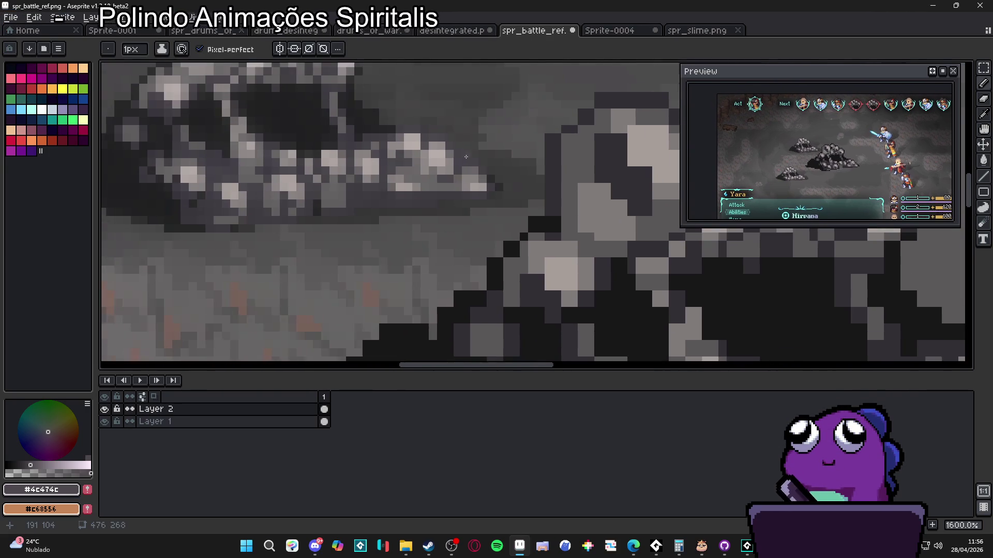
scroll(494, 195, "down", 5)
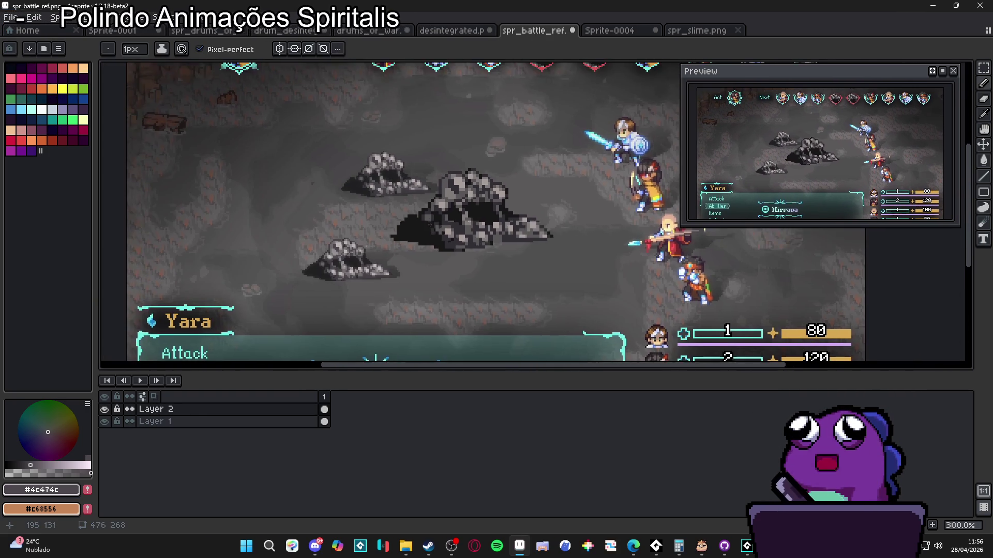
scroll(429, 225, "up", 1)
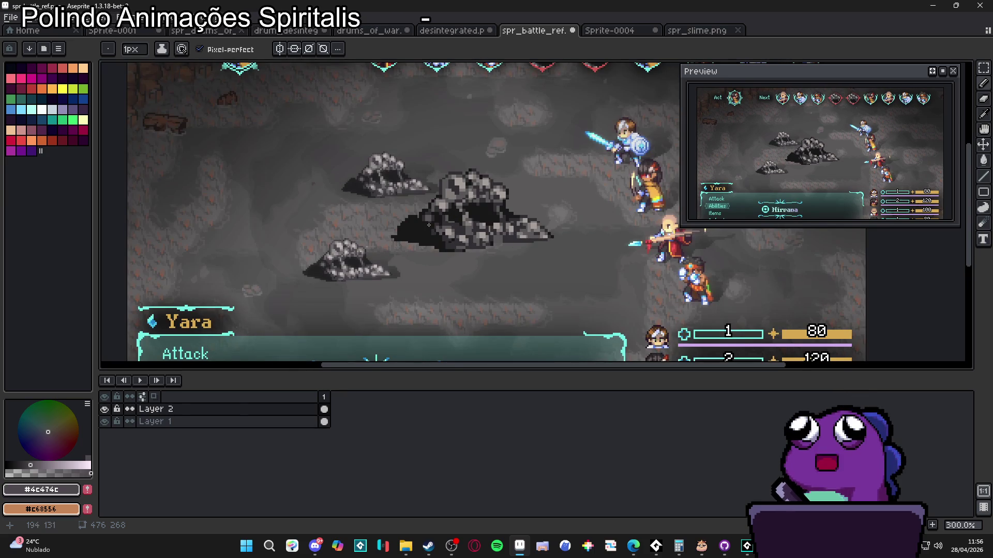
scroll(429, 226, "down", 1)
mouse_move(386, 169)
left_mouse_down()
mouse_move(515, 262)
mouse_move(473, 239)
left_mouse_up()
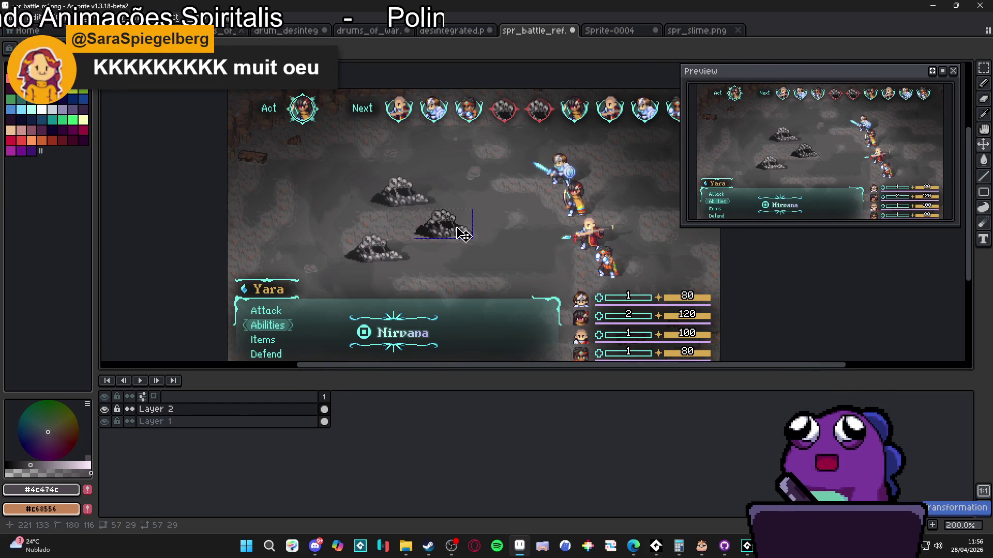
Delete the middle rock mound from the battle scene.
scroll(464, 235, "up", 2)
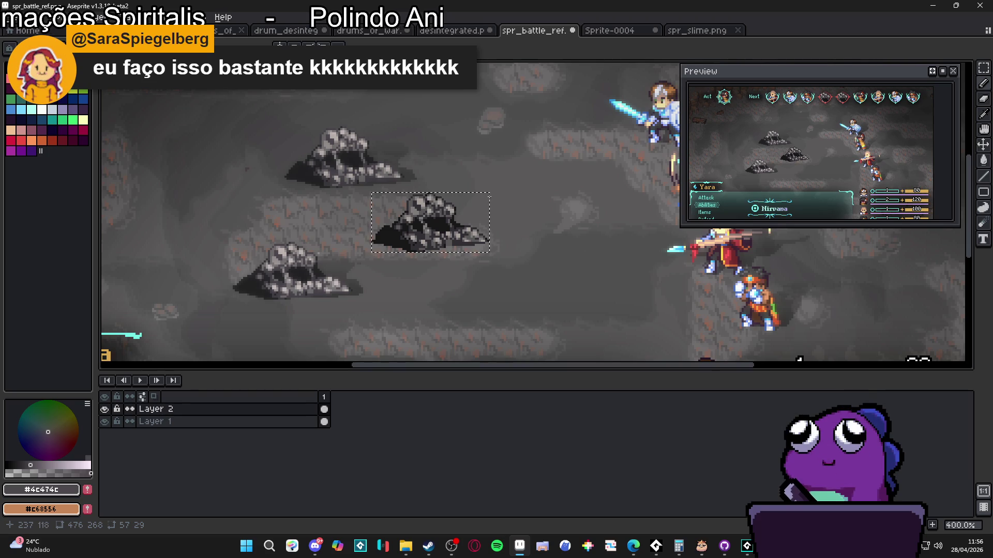
key("v")
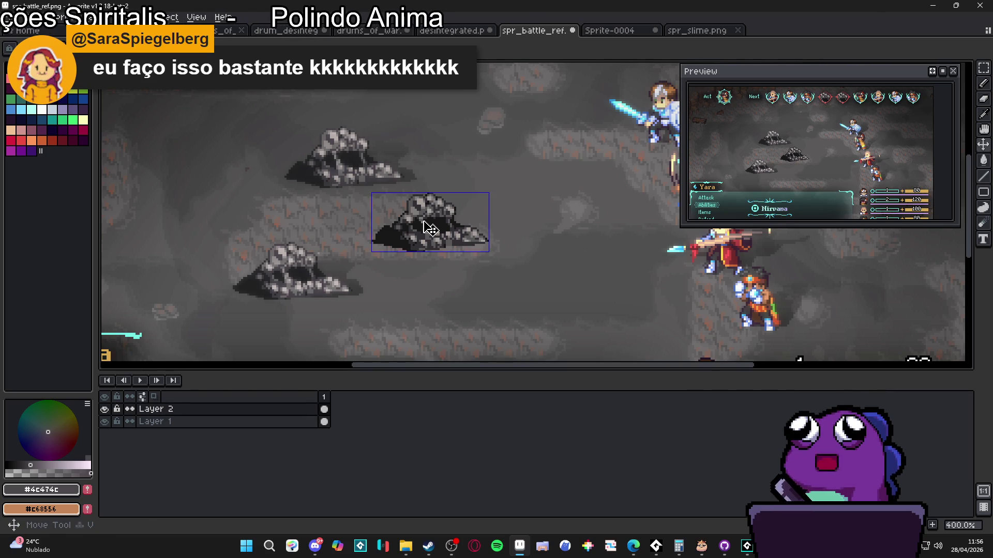
key("m")
left_click_drag(495, 183, 368, 255)
key("Delete")
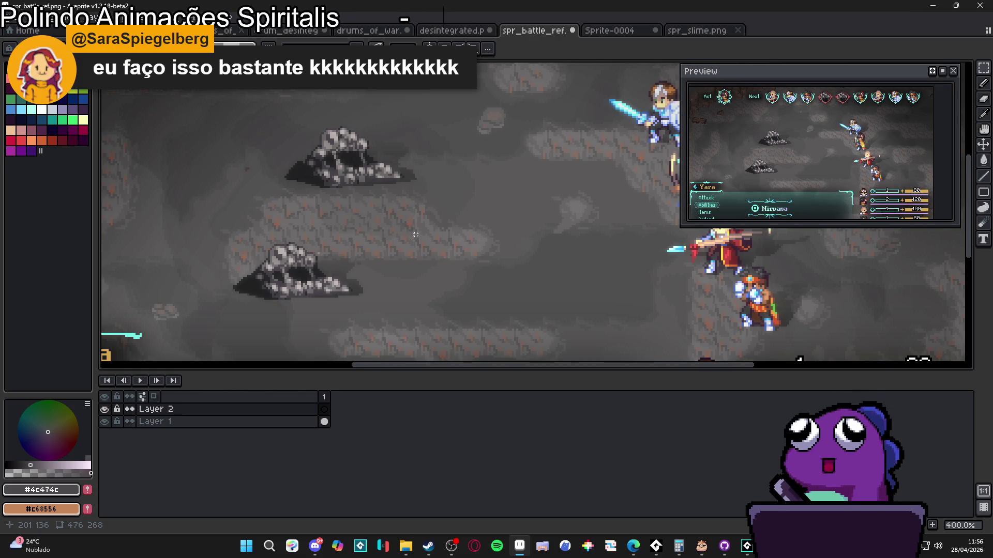
scroll(416, 235, "down", 2)
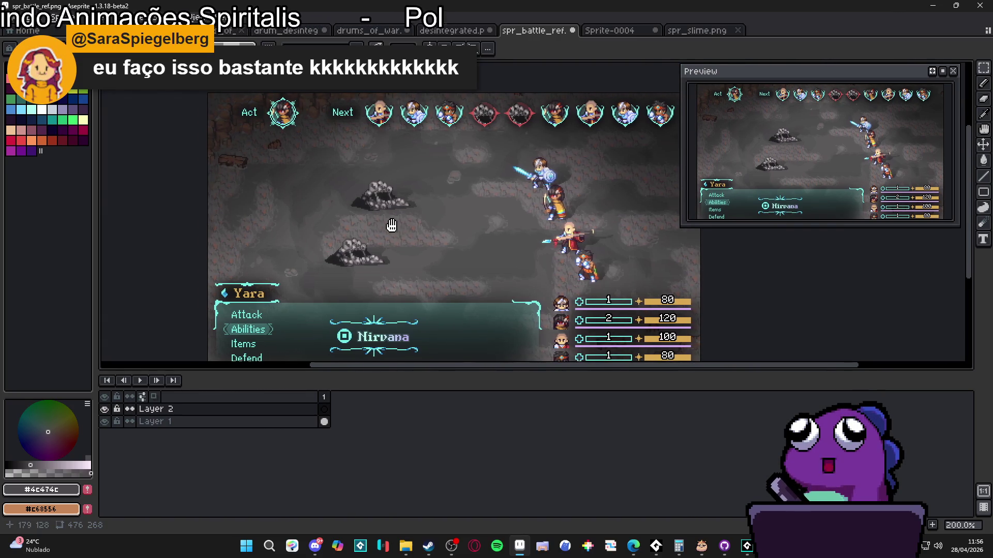
left_click_drag(394, 226, 382, 220)
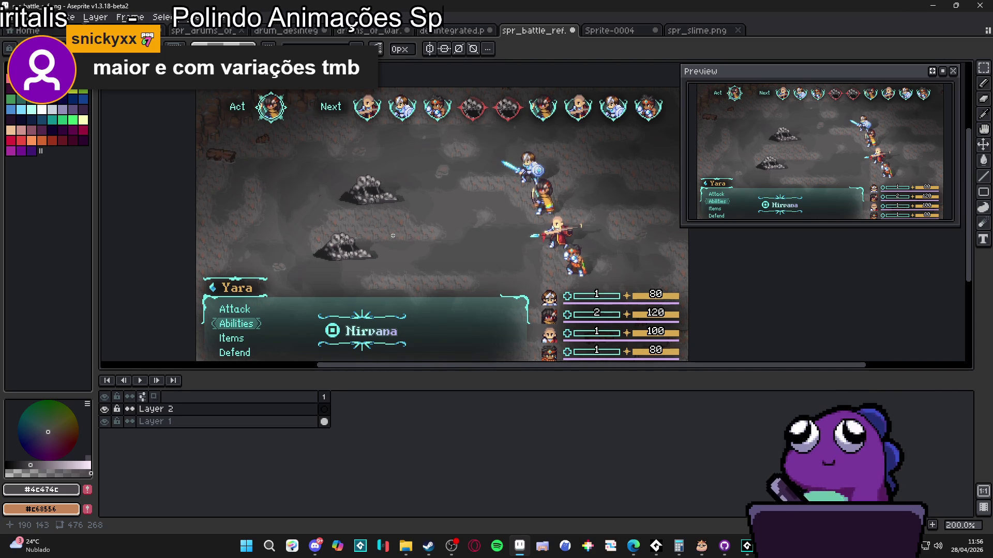
scroll(382, 229, "up", 1)
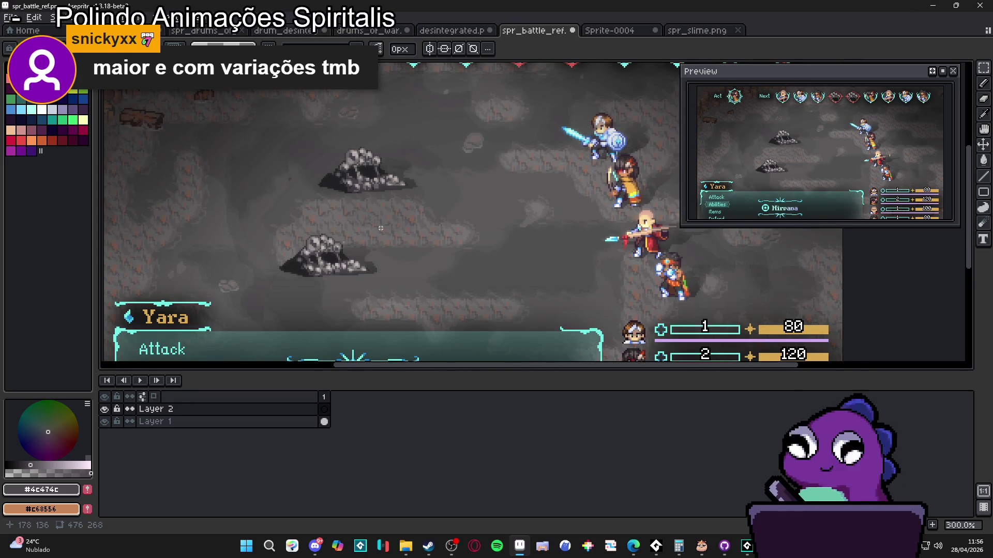
scroll(381, 228, "down", 1)
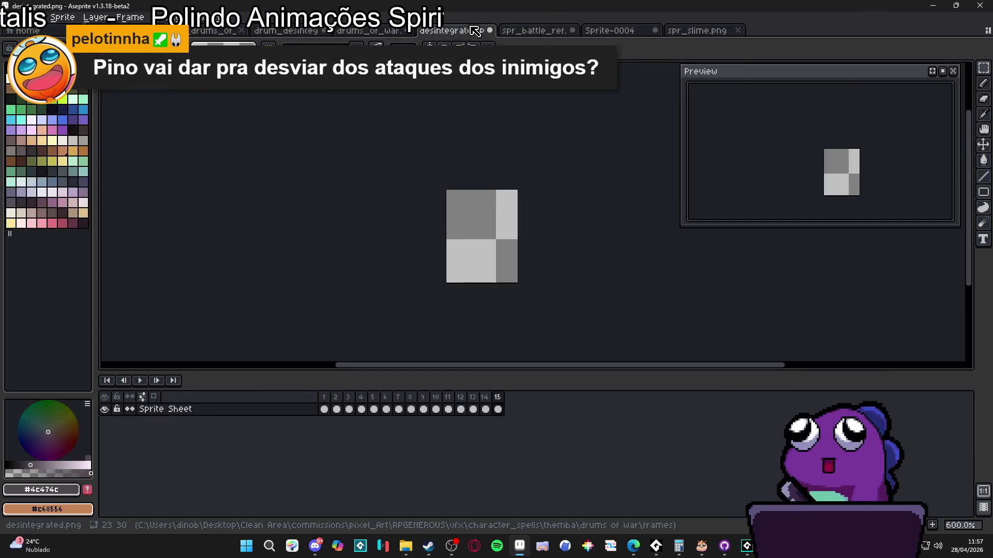
Play the drum animation in drums_of_war over the scene, stopping at frame 9.
left_click(452, 30)
left_click(372, 30)
scroll(422, 257, "right", 3)
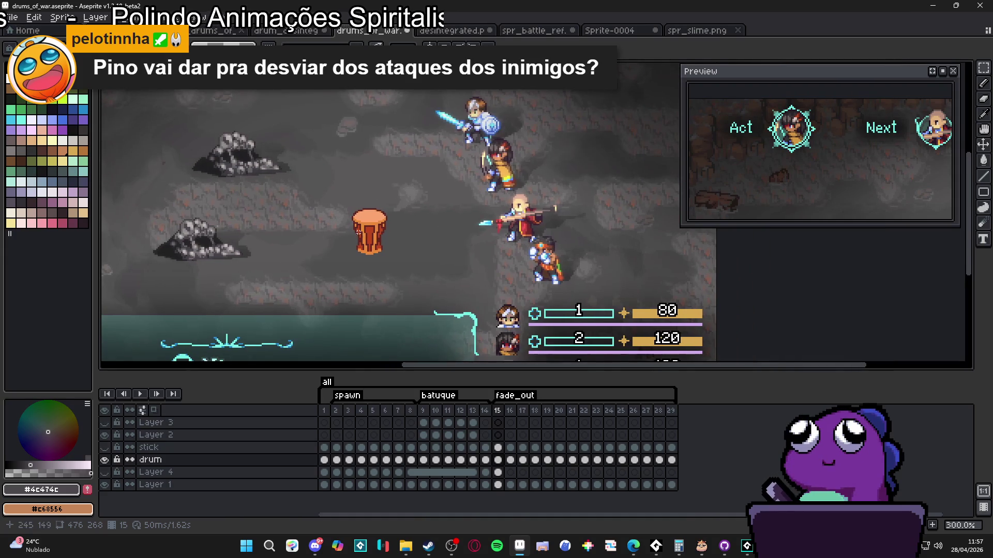
scroll(422, 257, "down", 2)
key("Return")
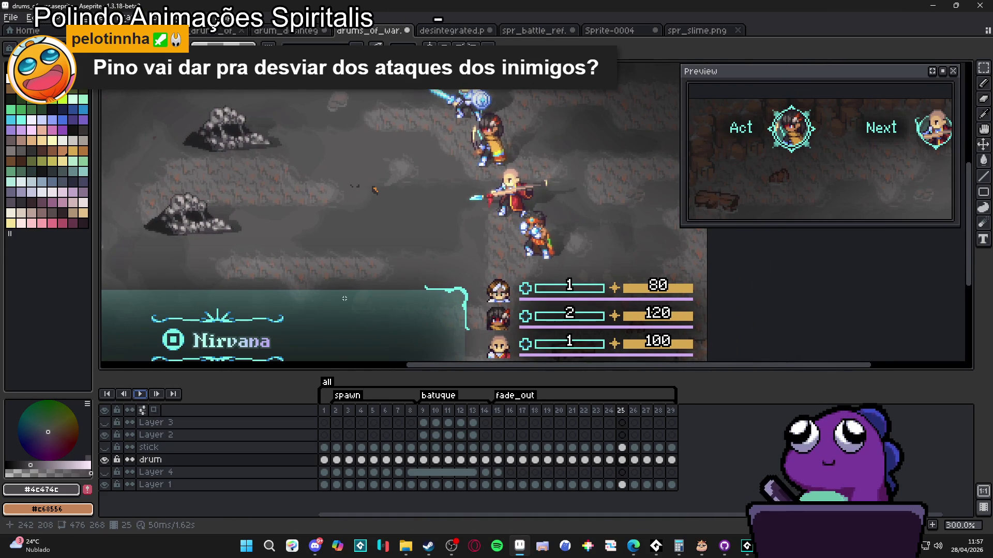
left_click(140, 395)
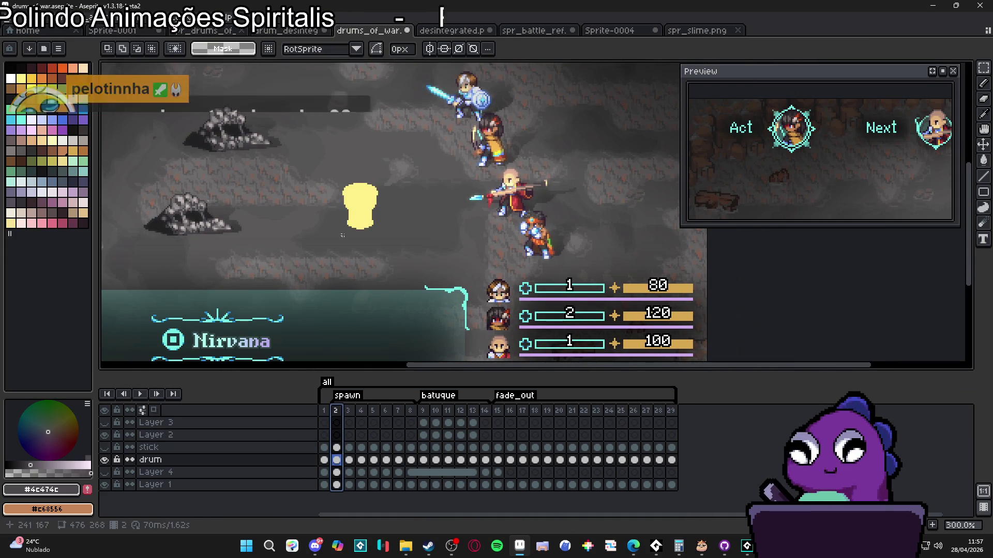
left_click(140, 395)
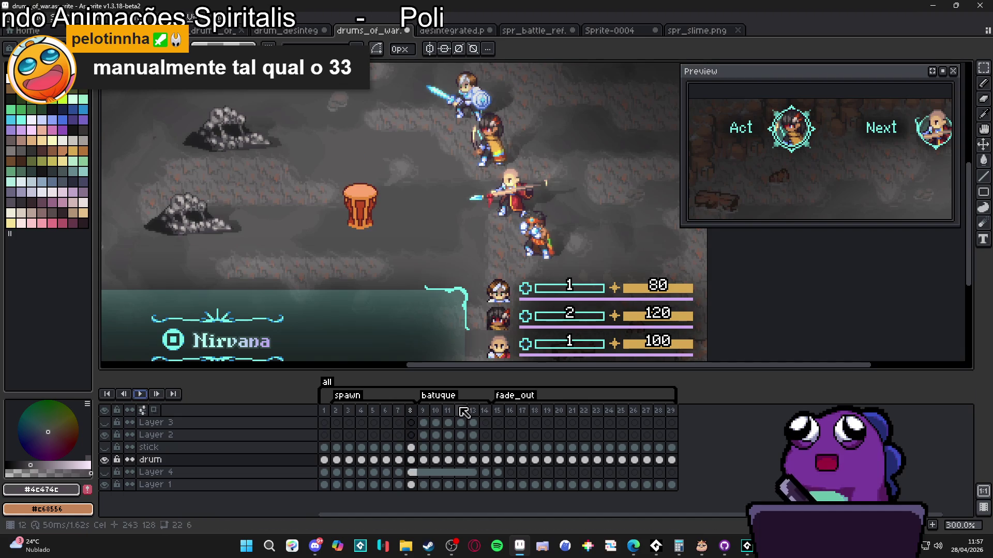
left_click(426, 411)
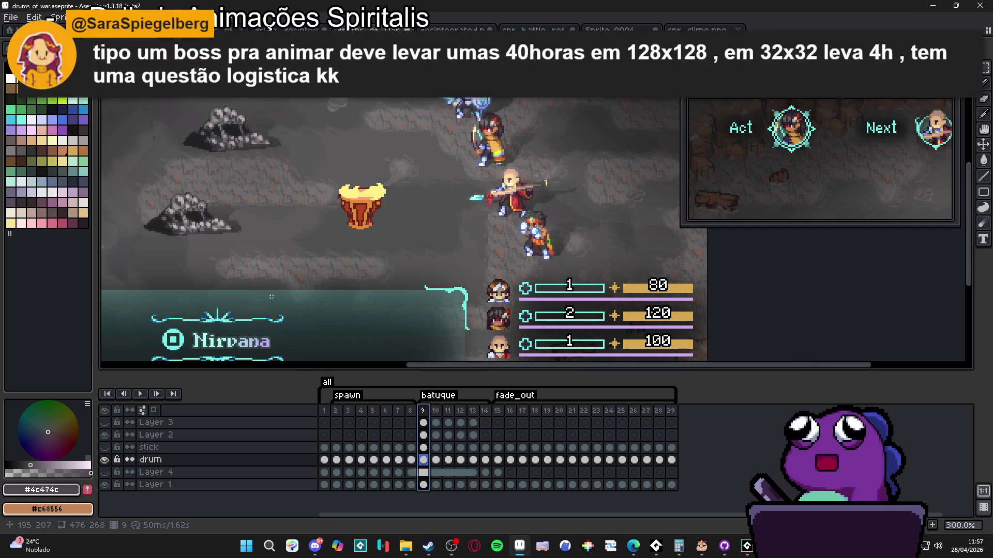
Shrink the timeline for a taller canvas and select the frame 2 spawn column.
scroll(381, 193, "down", 1)
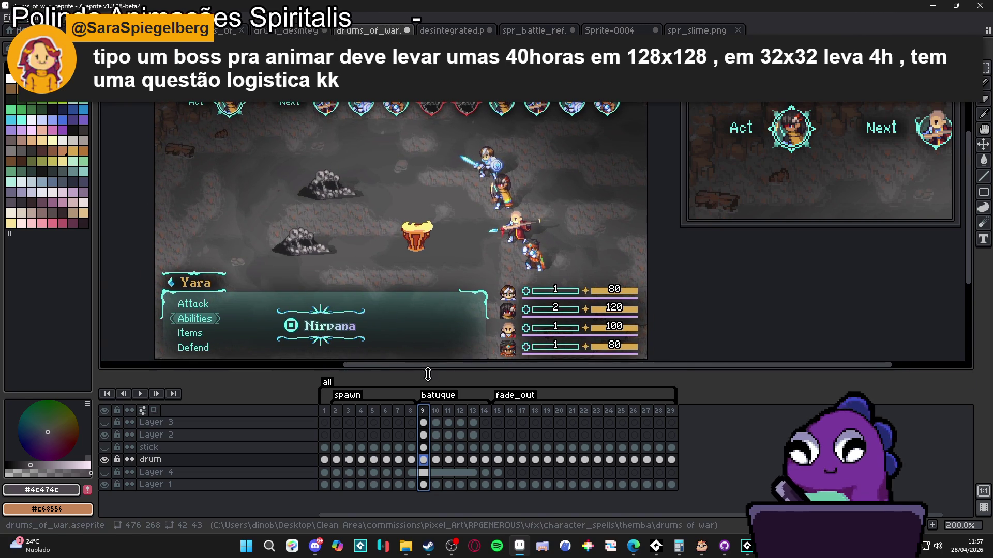
left_click_drag(446, 383, 446, 414)
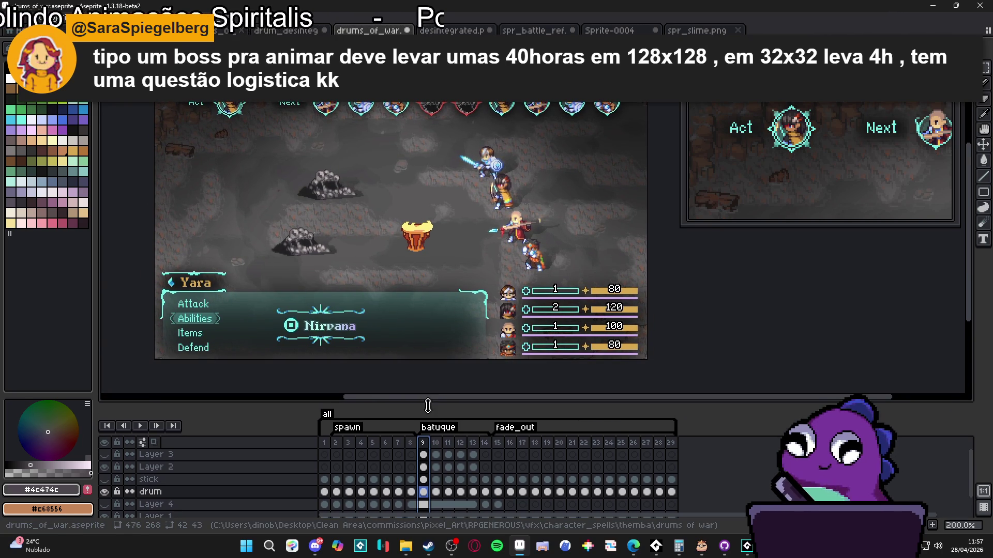
scroll(398, 235, "up", 1)
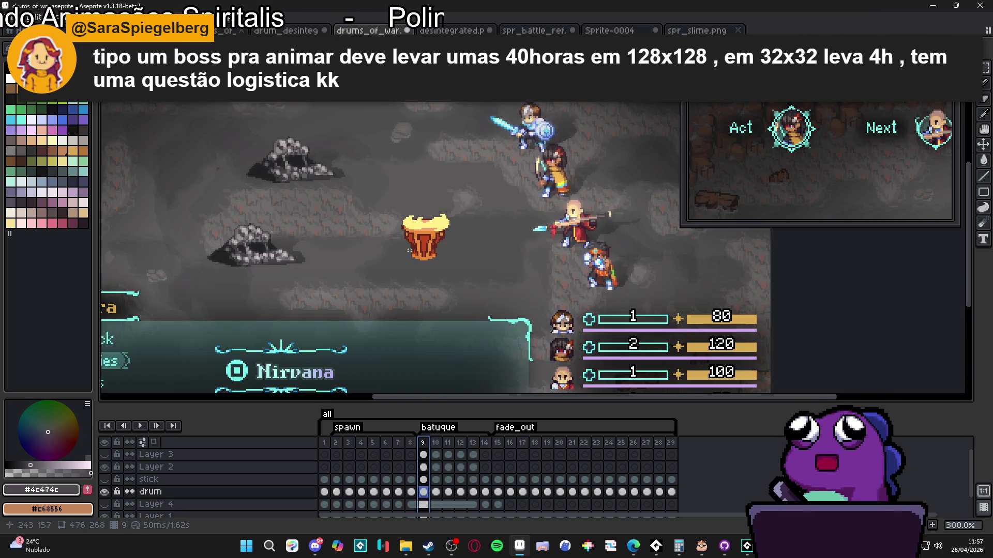
left_click(337, 444)
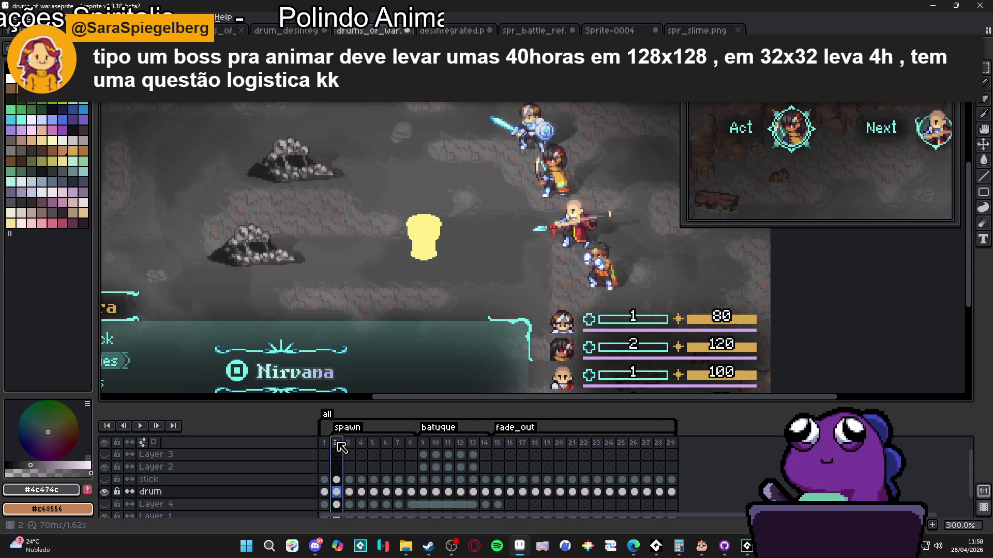
left_click(338, 443)
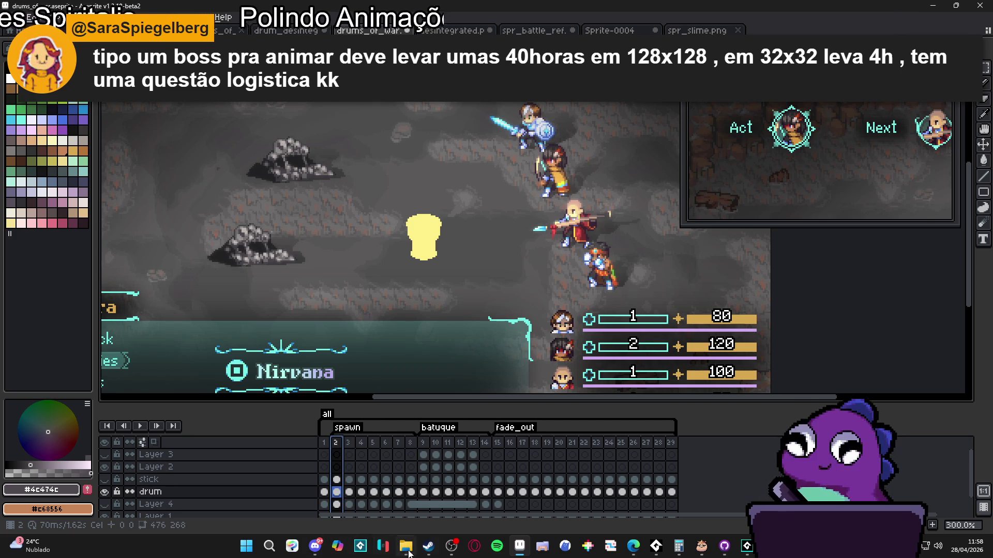
Search the Steam store for 'pizz' and open Pizza Tower's page at screenshot 3.
left_click(428, 546)
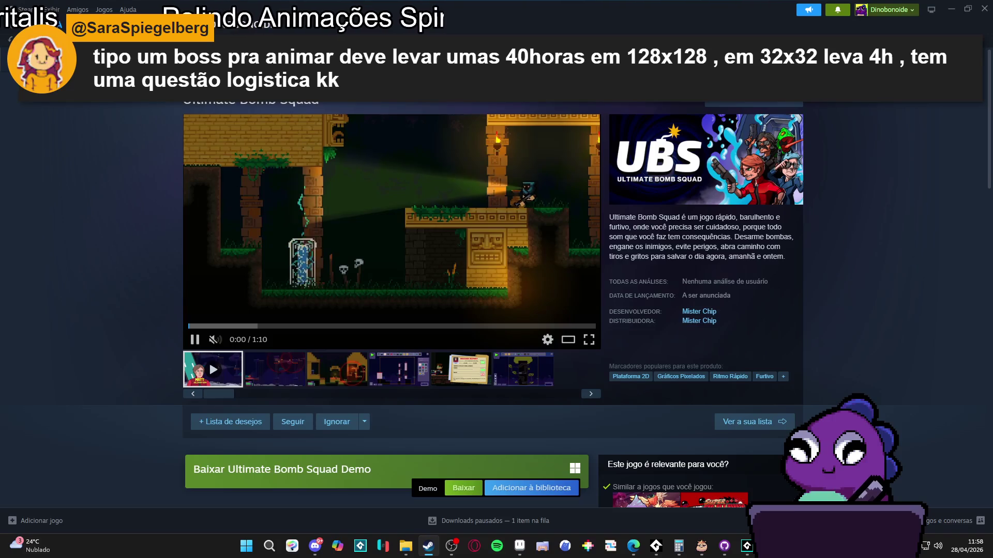
left_click(608, 77)
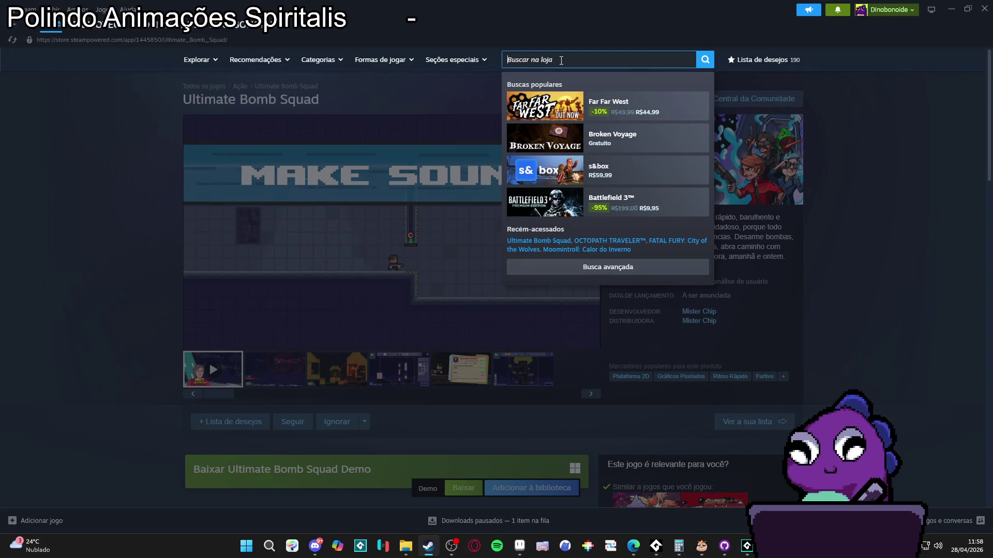
type("p")
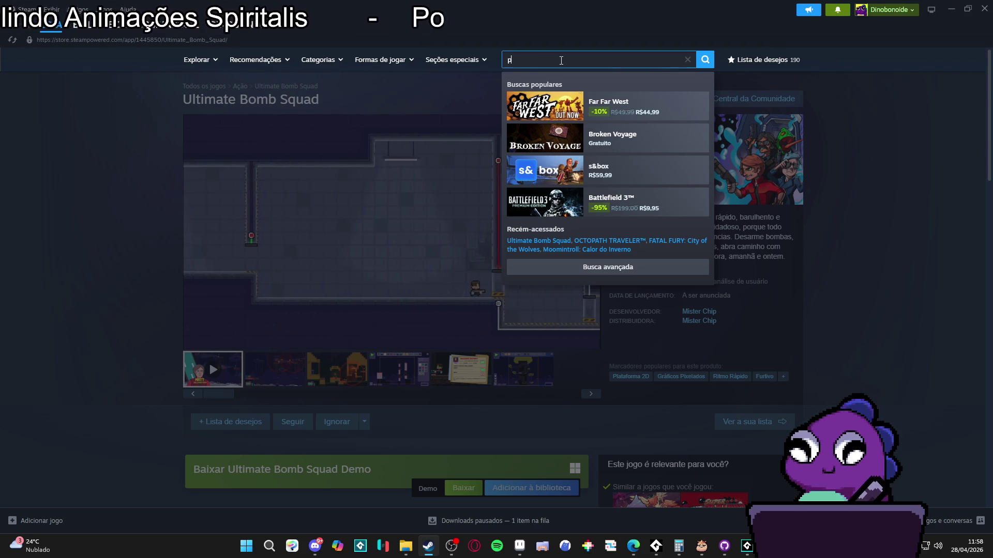
type("izz")
left_click(636, 107)
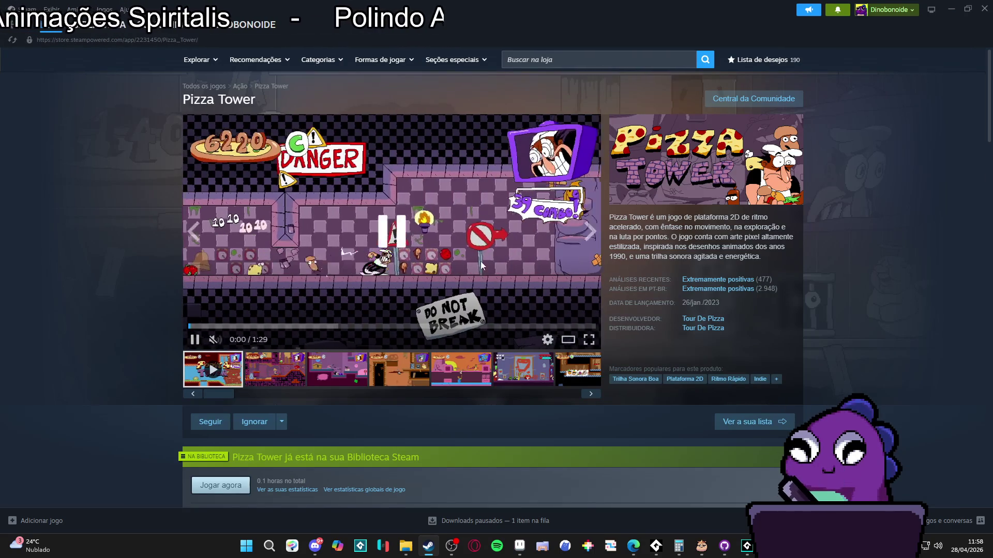
left_click(337, 369)
Page through Pizza Tower's full-size screenshots to image 8 of 10, then close the viewer.
left_click(517, 290)
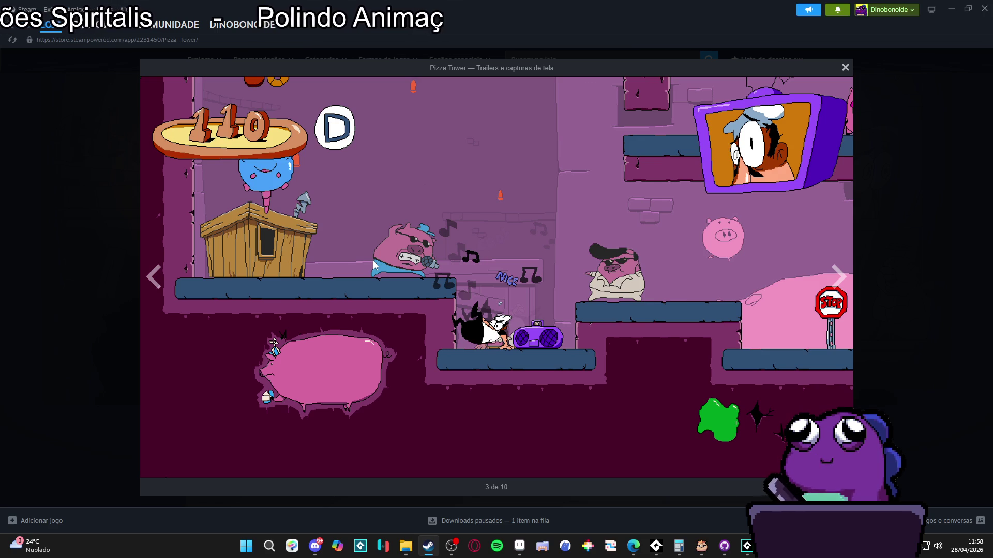
left_click(837, 278)
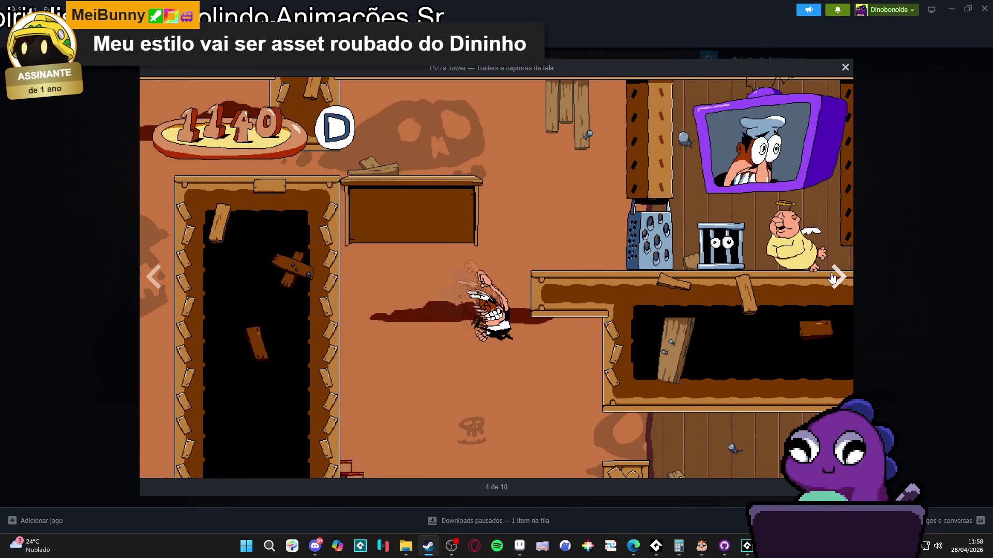
left_click(837, 278)
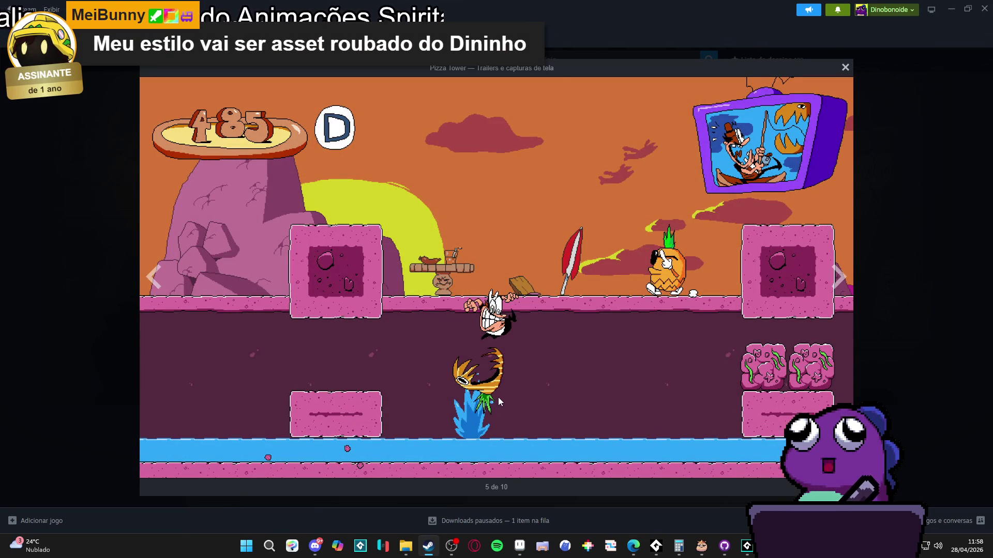
left_click(839, 279)
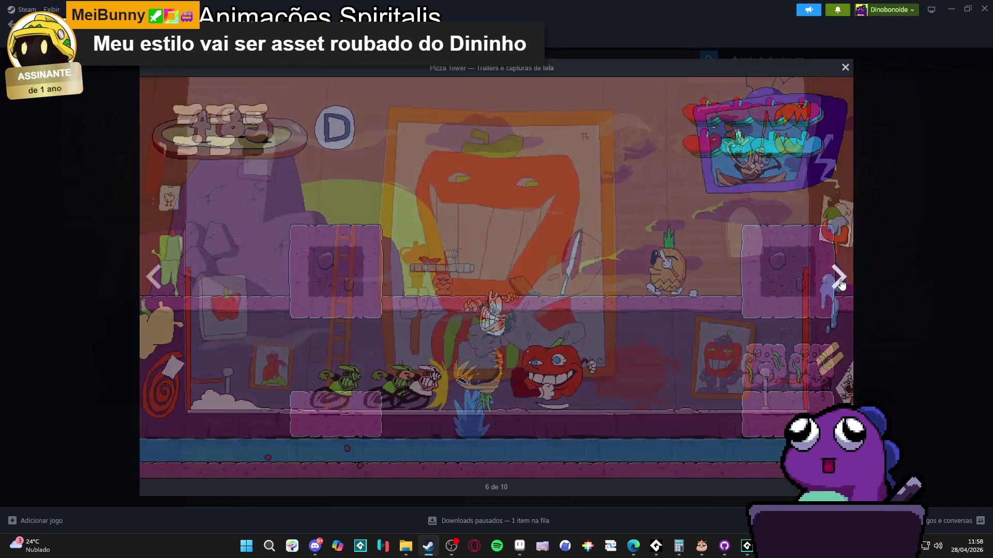
left_click(838, 279)
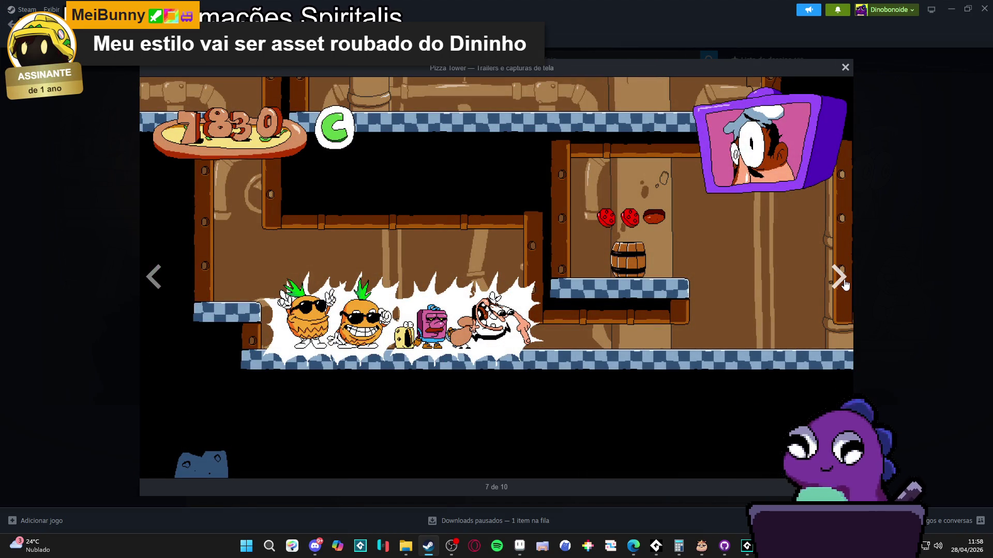
left_click(850, 283)
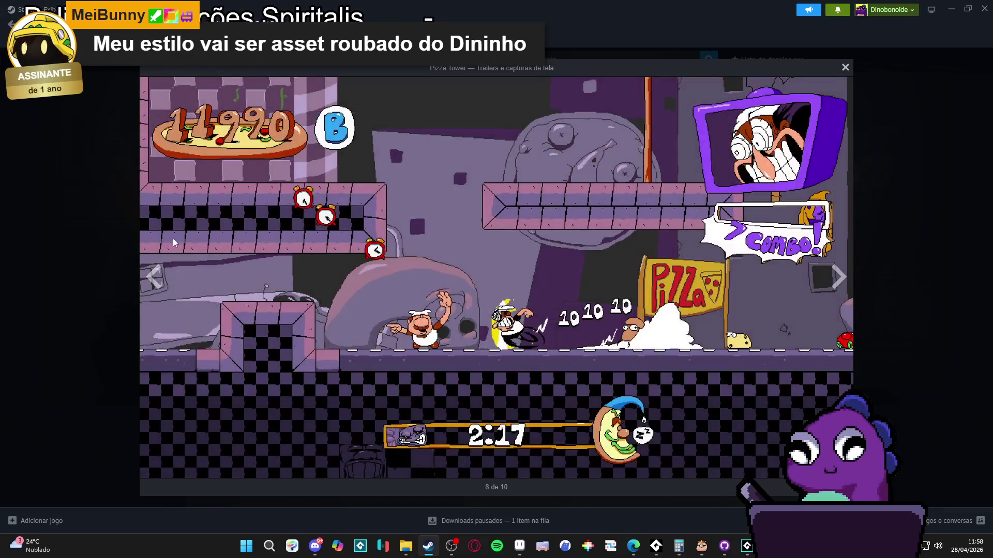
left_click(93, 243)
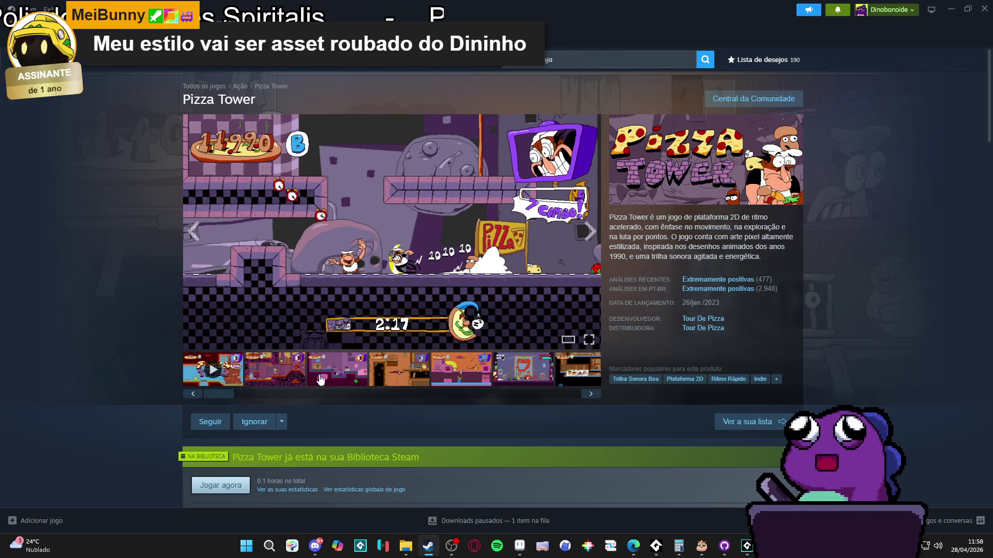
left_click(335, 379)
Cycle through Pizza Tower's screenshot thumbnails in the store page's main viewer.
left_click(298, 387)
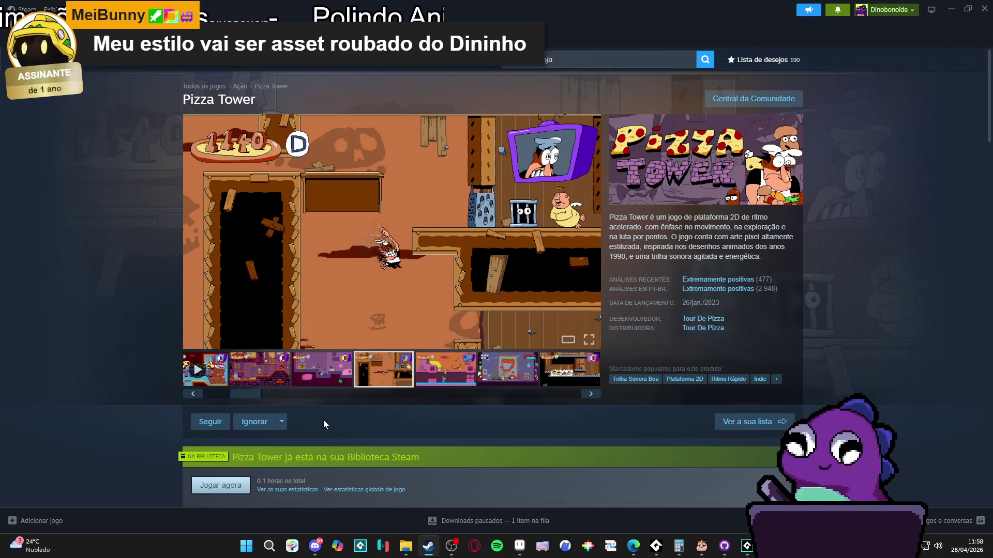
left_click_drag(238, 394, 212, 395)
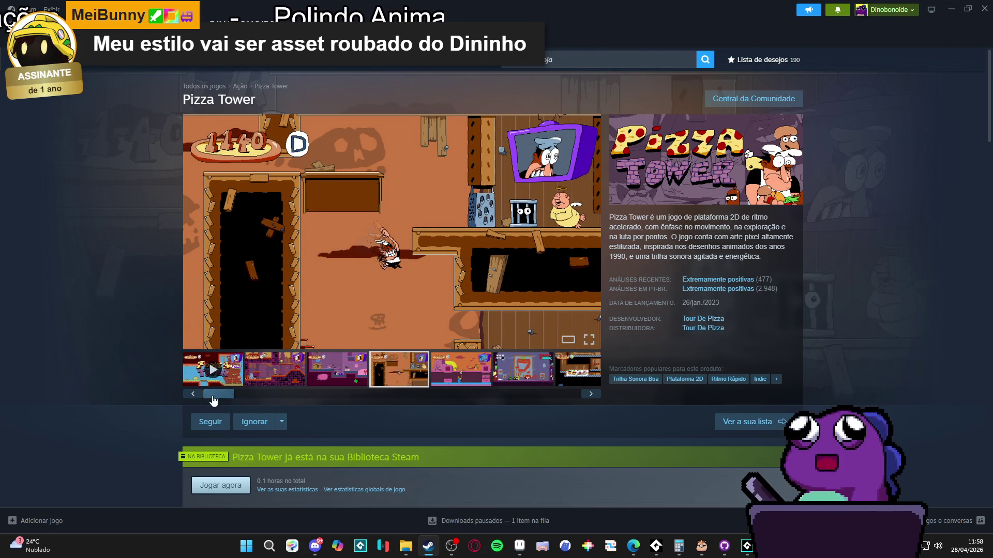
left_click(292, 372)
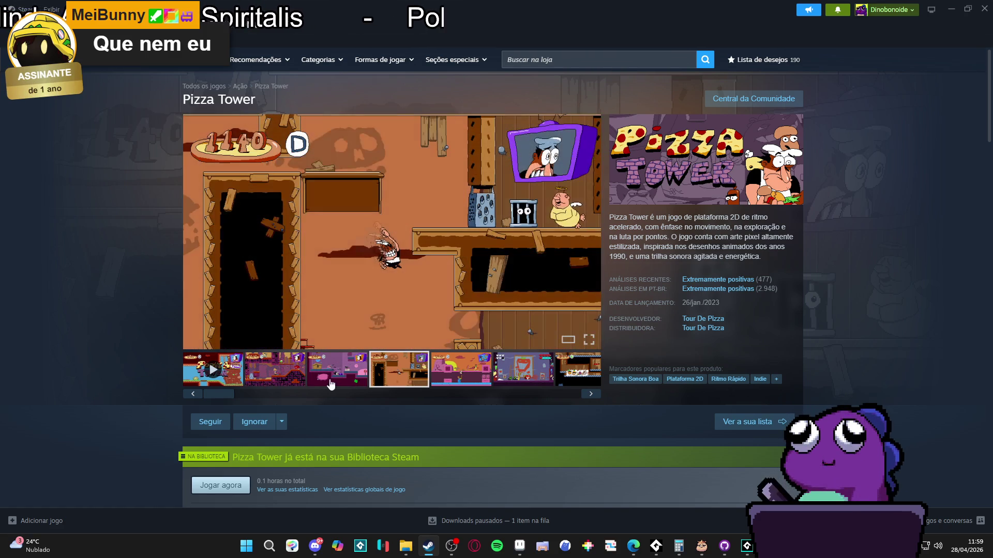
left_click(308, 380)
left_click(304, 380)
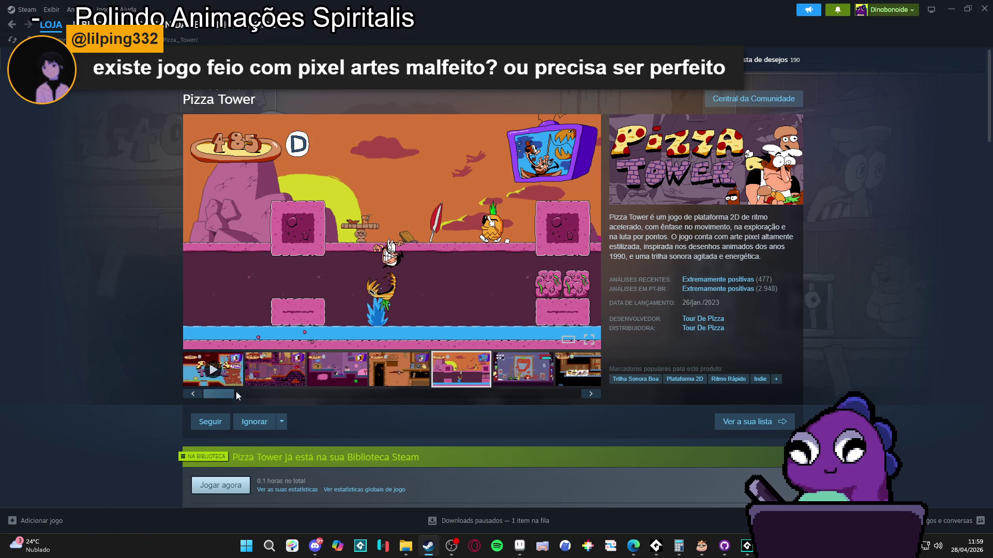
left_click(265, 385)
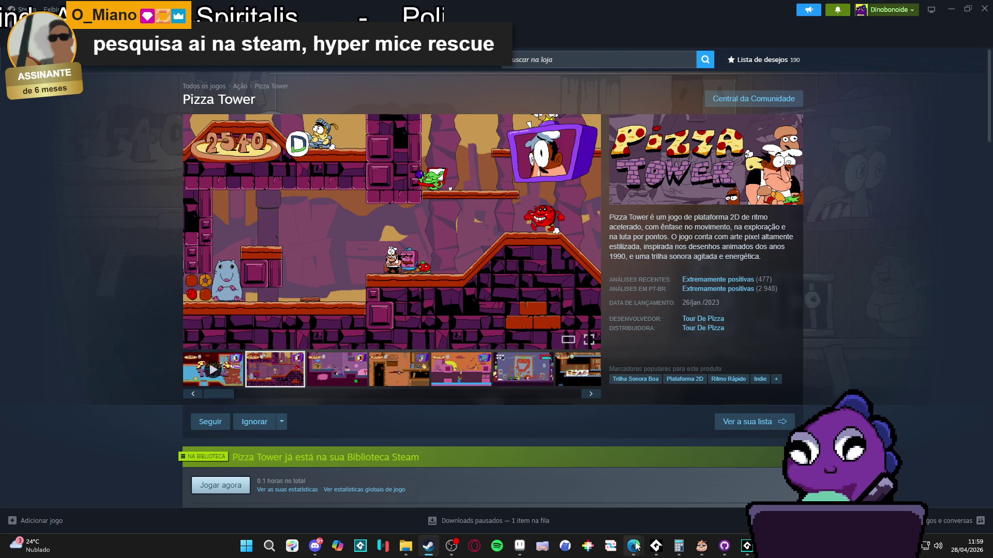
View the drum_desintegrate_000-sheet.png sprite sheet in the browser, then minimize back to Steam.
mouse_move(633, 546)
left_click(736, 494)
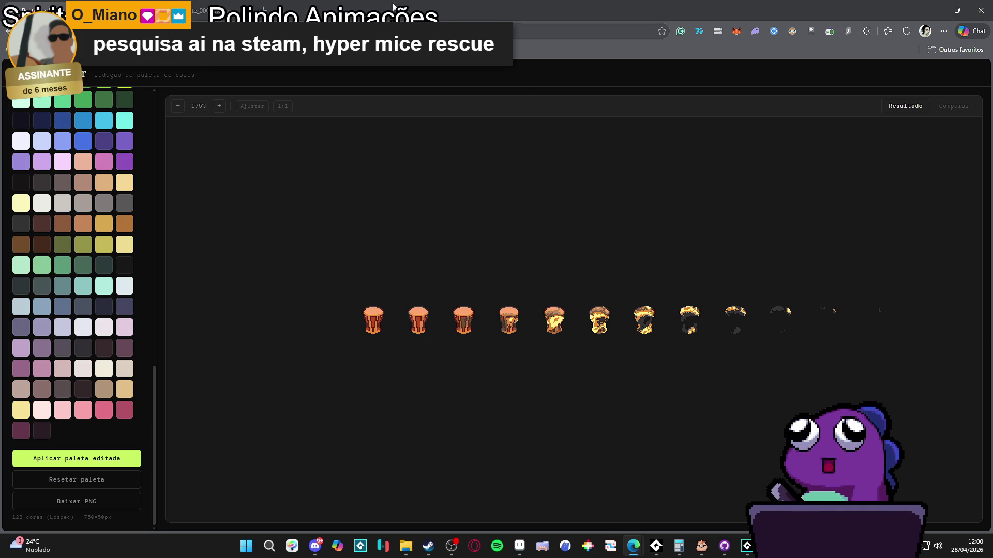
left_click(933, 10)
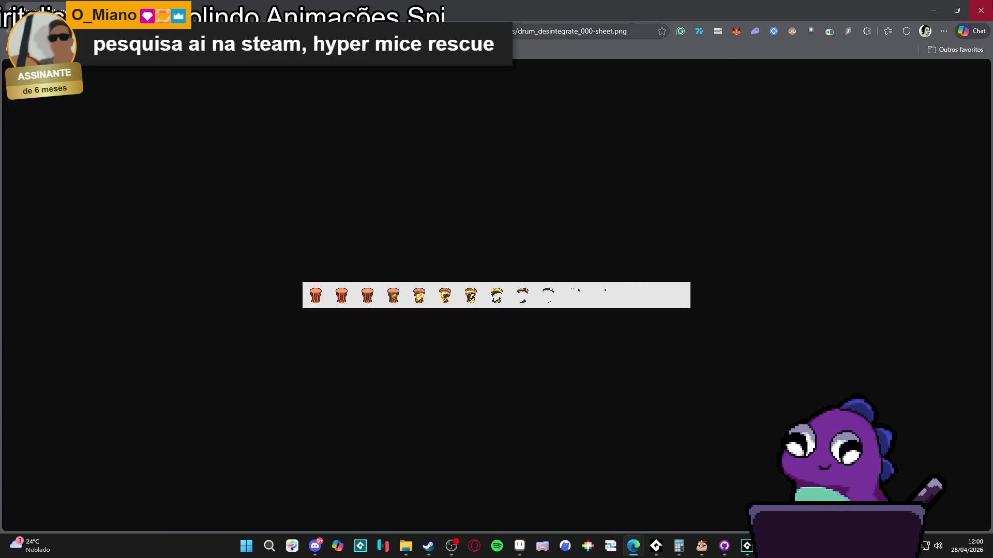
left_click(923, 9)
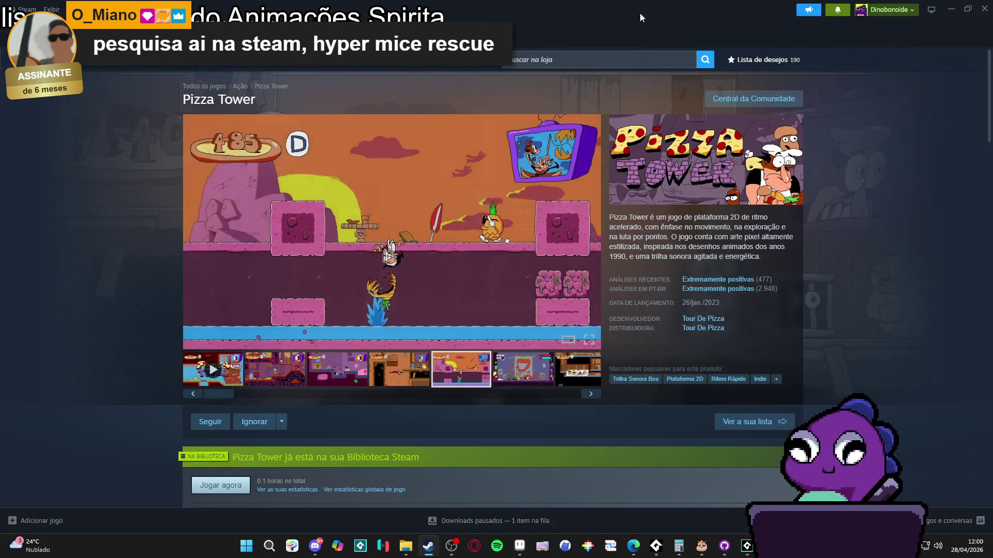
Back out of Steam to the library home, then return to drums_of_war.aseprite in Aseprite.
key("alt+Left")
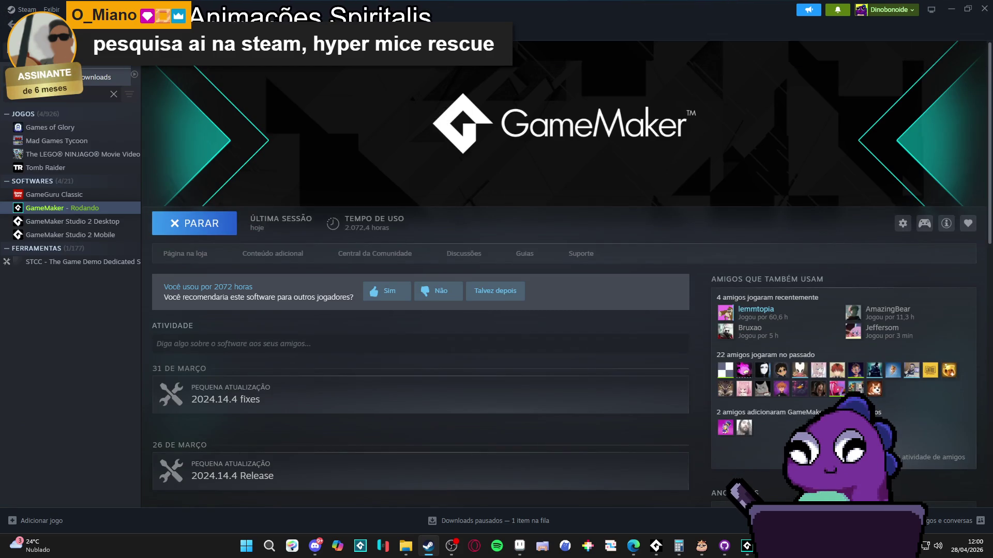
key("alt+Left")
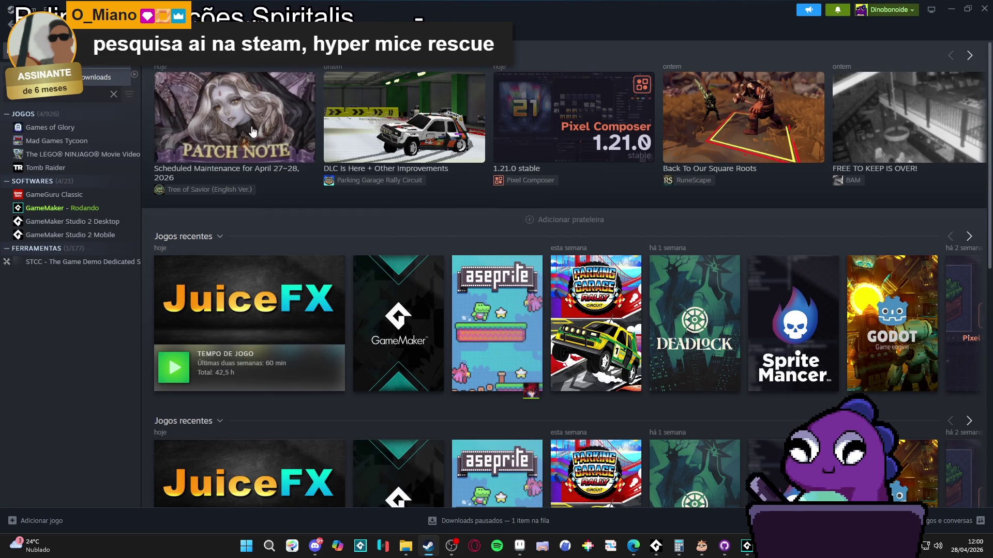
key("alt+Tab")
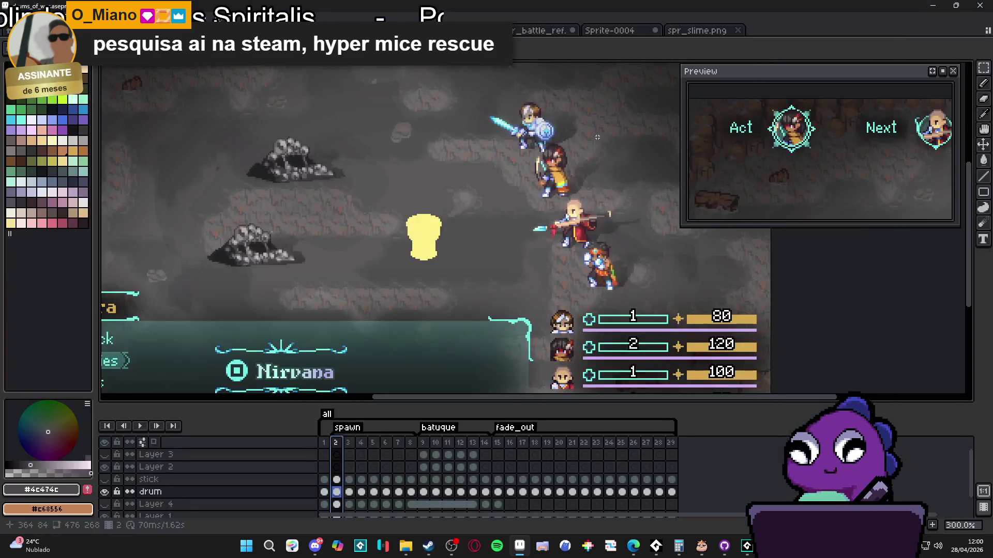
scroll(459, 206, "down", 1)
scroll(411, 210, "up", 1)
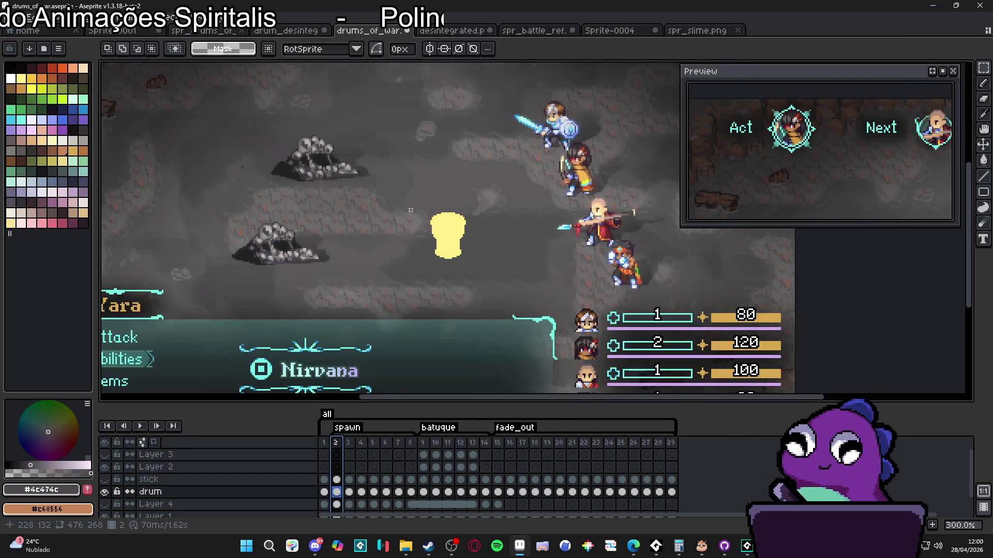